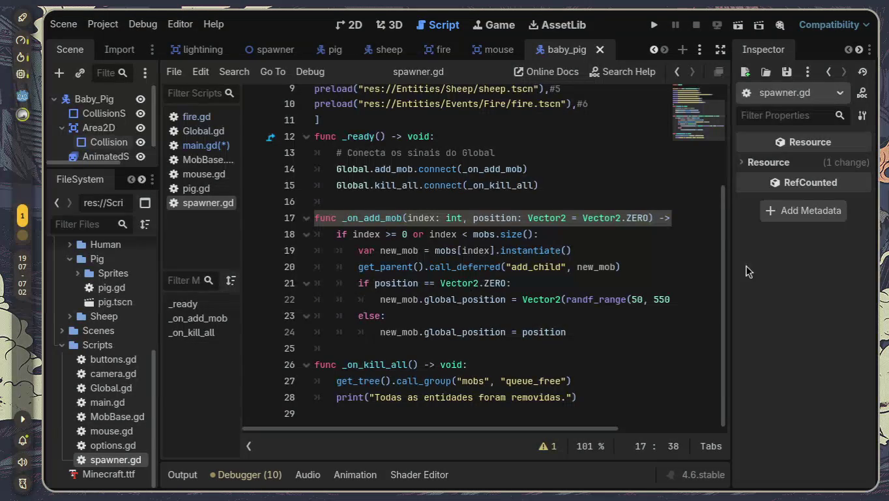
- Look through the main.gd script's code
left_click(213, 143)
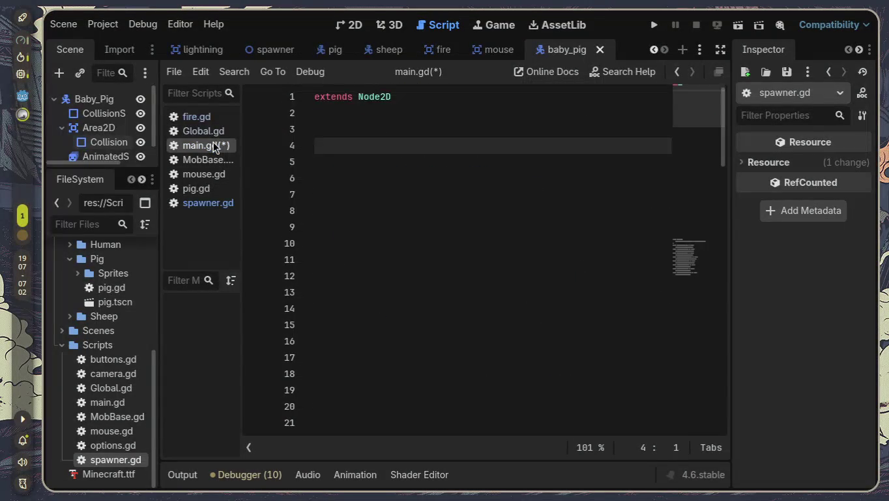
left_click(460, 174)
scroll(474, 180, "down", 2)
scroll(474, 181, "down", 15)
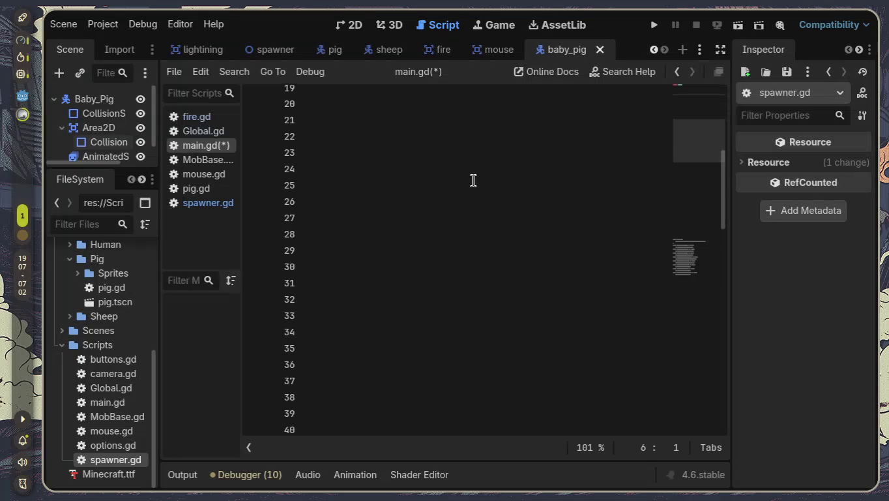
scroll(473, 181, "down", 2)
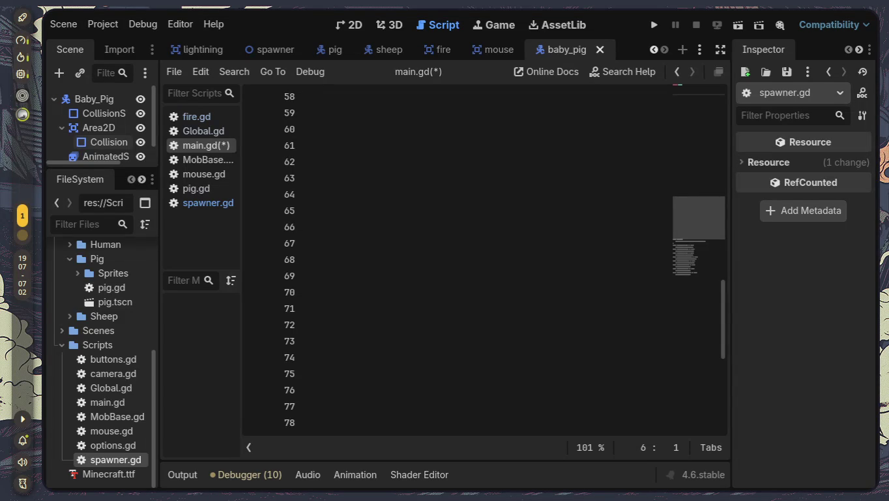
scroll(581, 254, "down", 6)
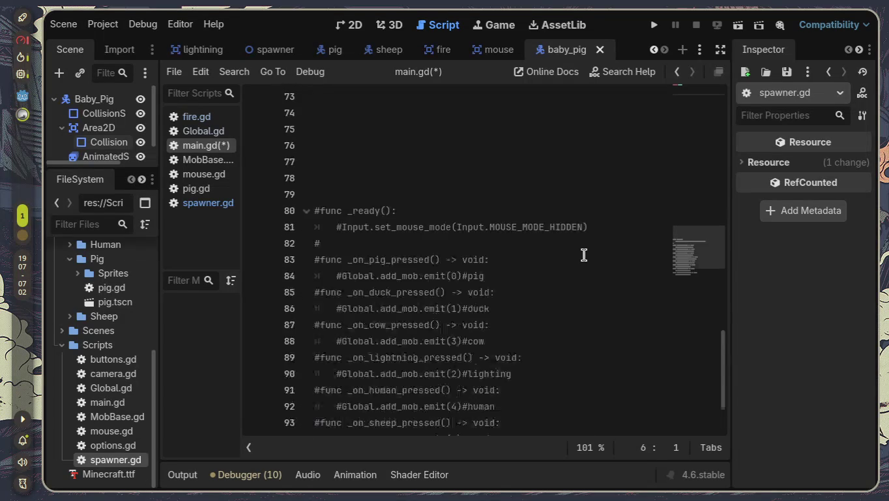
scroll(584, 255, "down", 1)
scroll(585, 256, "up", 6)
scroll(586, 255, "up", 8)
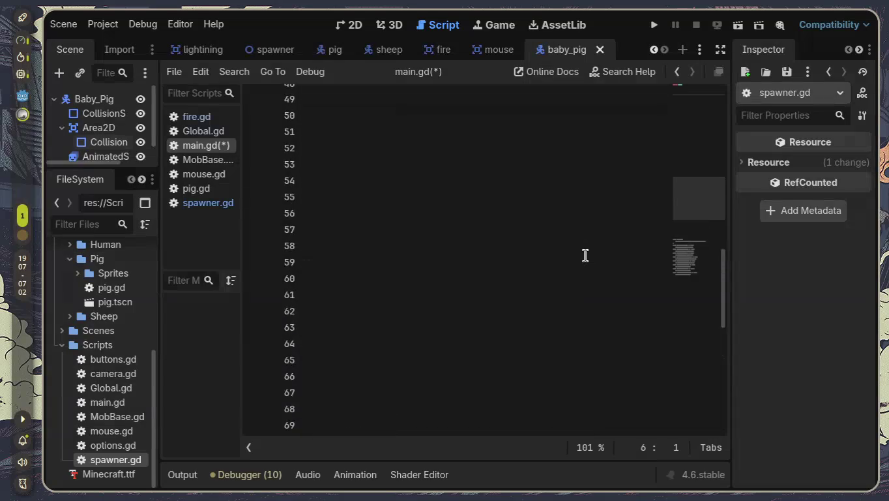
- Return to spawner.gd and scroll through its code
left_click(228, 211)
scroll(409, 243, "up", 3)
scroll(410, 243, "down", 2)
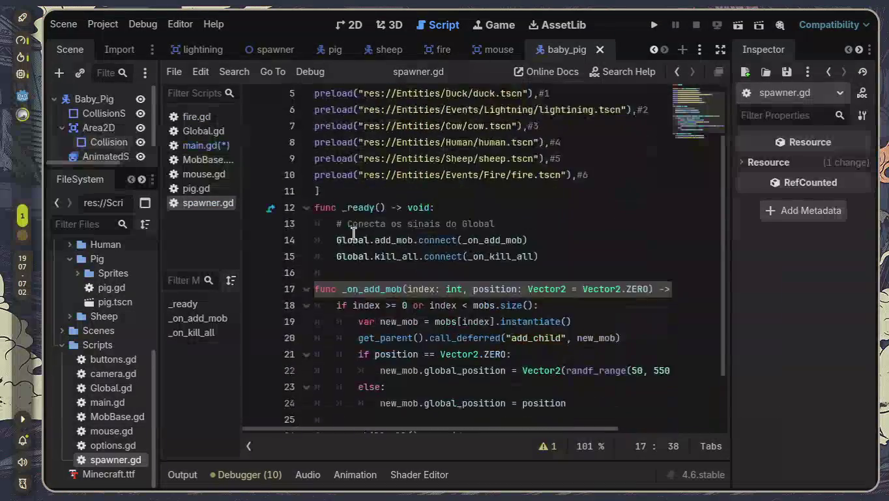
scroll(410, 243, "up", 2)
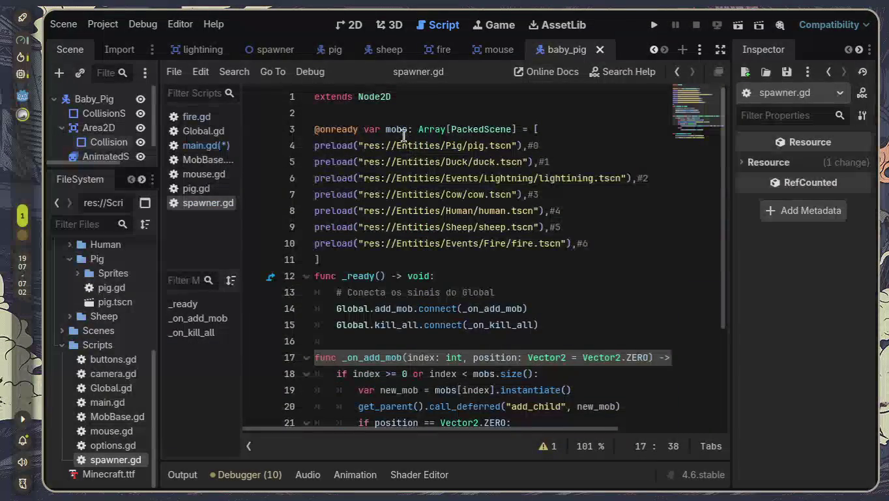
scroll(441, 184, "down", 3)
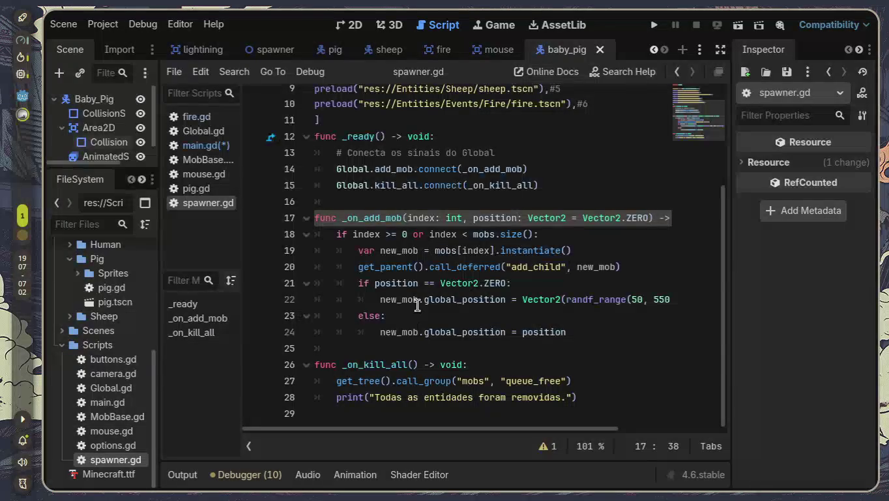
mouse_move(418, 306)
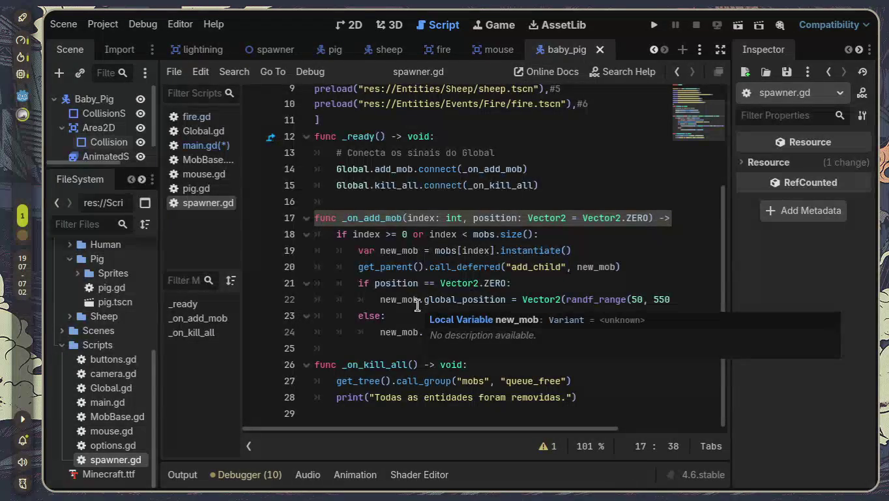
scroll(417, 305, "up", 1)
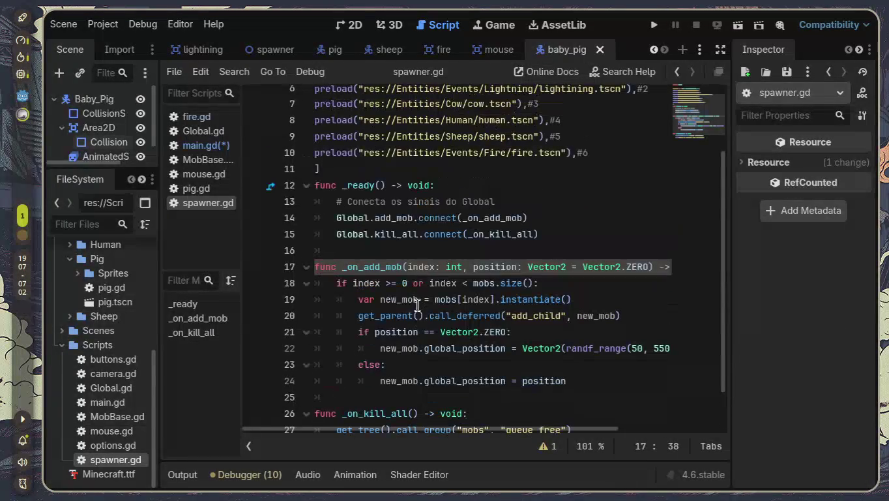
- Inspect _on_add_mob's signal, index-check, instantiate and add_child lines in spawner.gd
left_click(554, 235)
left_click_drag(538, 236, 319, 218)
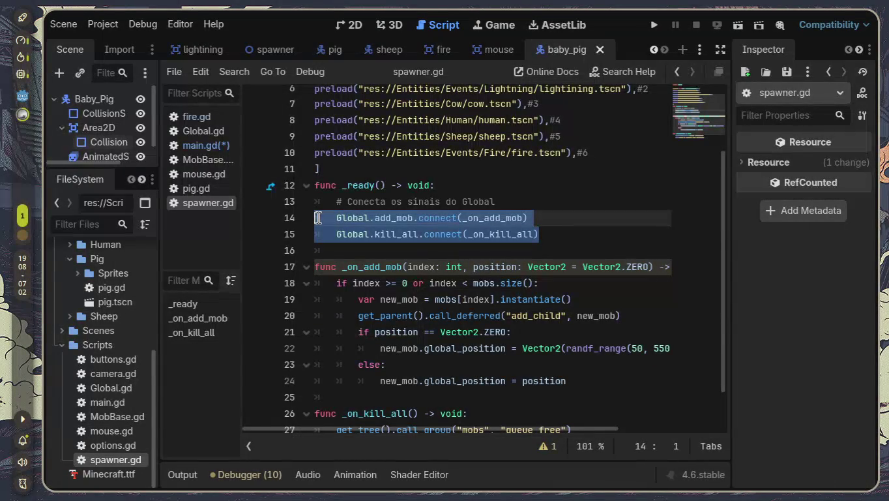
left_click(370, 248)
scroll(371, 249, "down", 1)
mouse_move(338, 236)
left_mouse_down()
mouse_move(625, 238)
mouse_move(634, 250)
left_mouse_up()
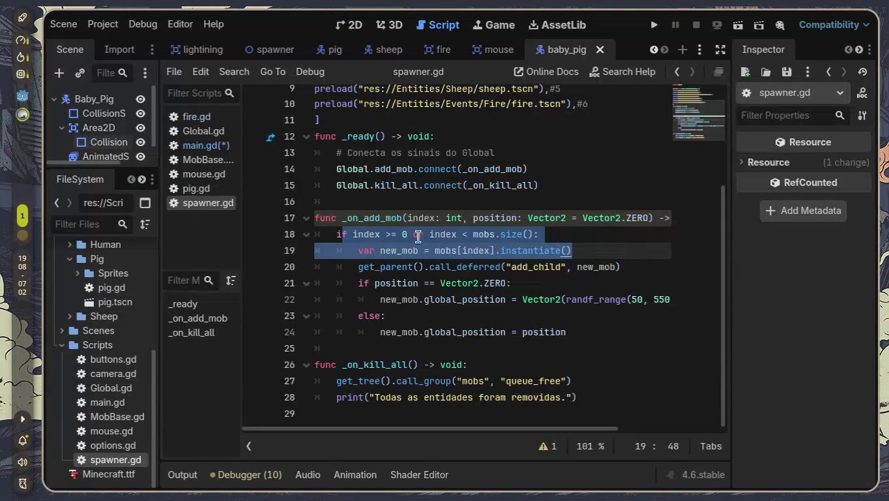
left_click_drag(332, 229, 545, 234)
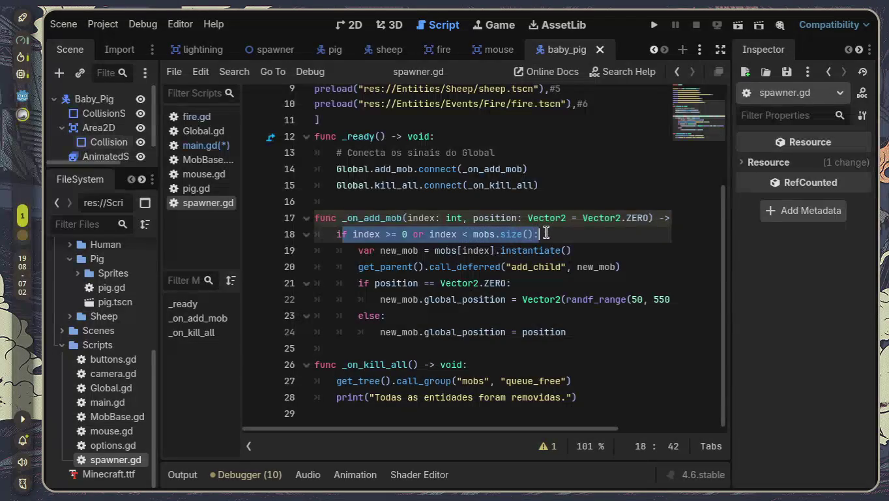
mouse_move(359, 250)
left_mouse_down()
mouse_move(592, 251)
mouse_move(495, 251)
left_mouse_up()
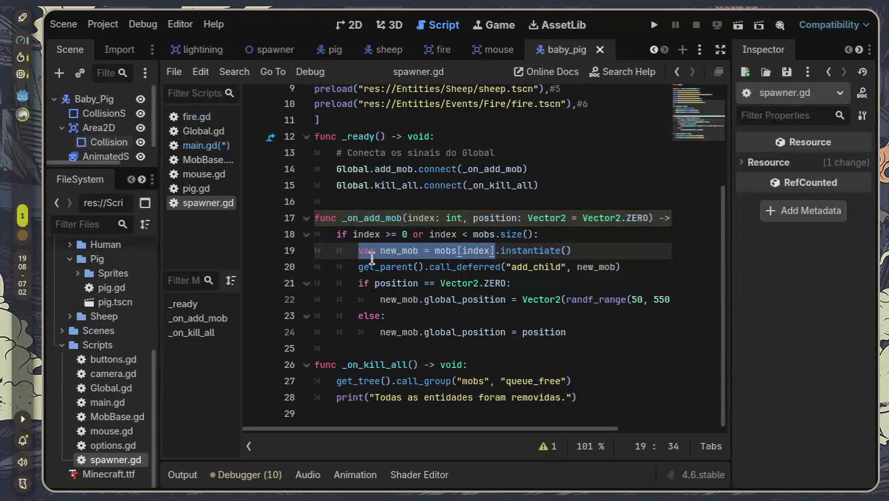
left_click_drag(359, 266, 619, 265)
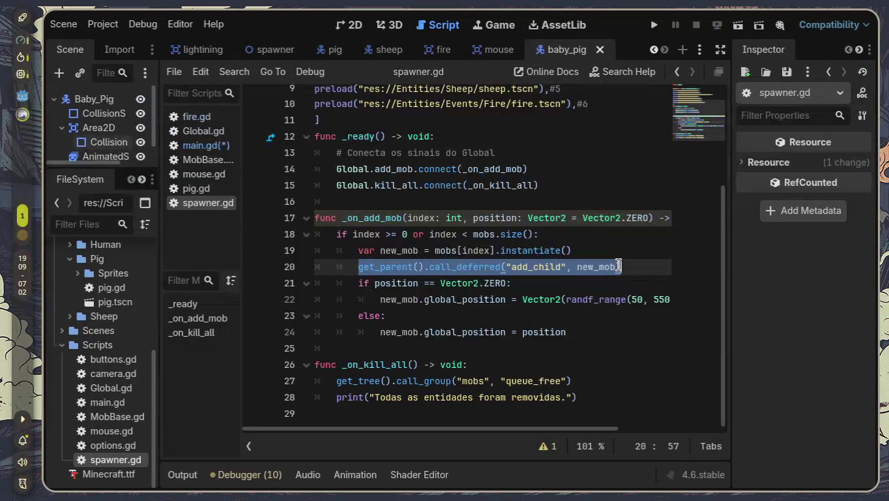
left_click(594, 332)
mouse_move(355, 293)
left_mouse_down()
mouse_move(307, 278)
mouse_move(259, 234)
mouse_move(264, 280)
left_mouse_up()
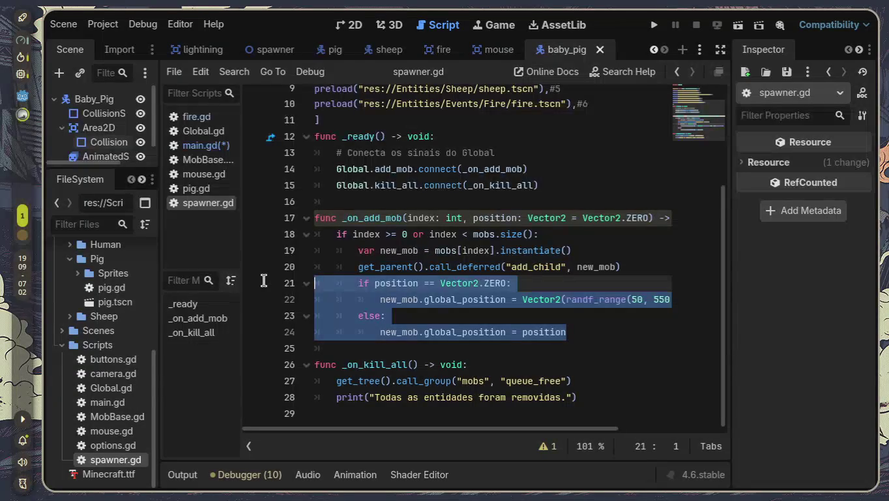
left_click(258, 270, "shift")
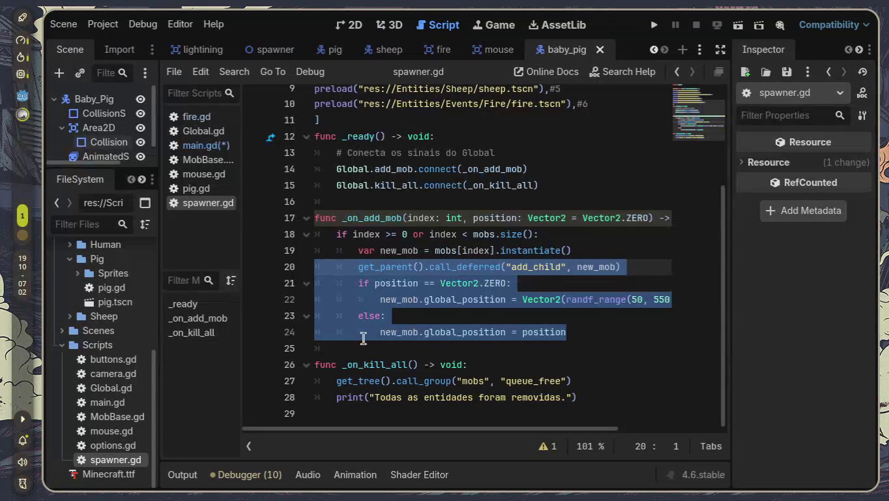
- Start an 'if is_ba' condition after line 24, then erase it back to a blank line
left_click(598, 332)
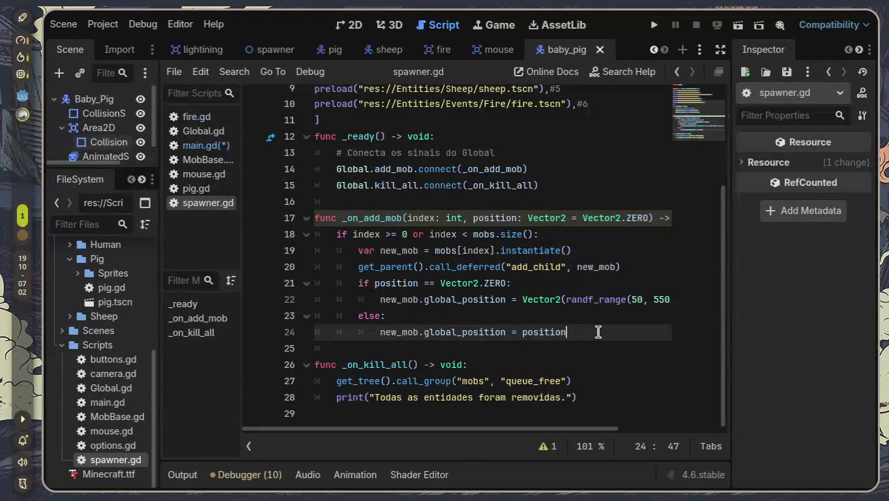
key("Return")
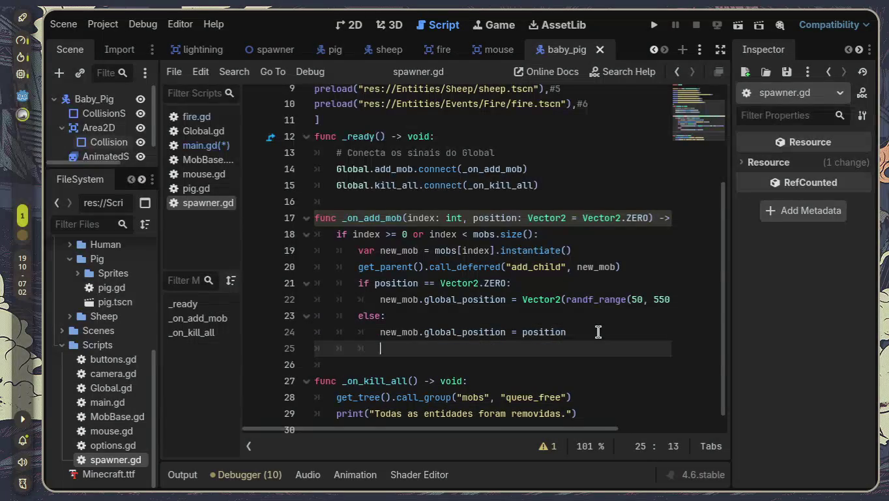
key("BackSpace")
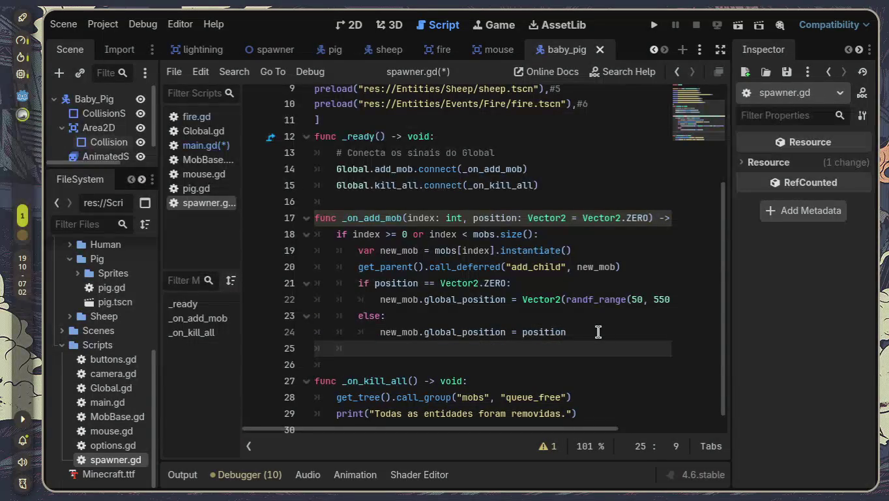
key("BackSpace")
type("if is")
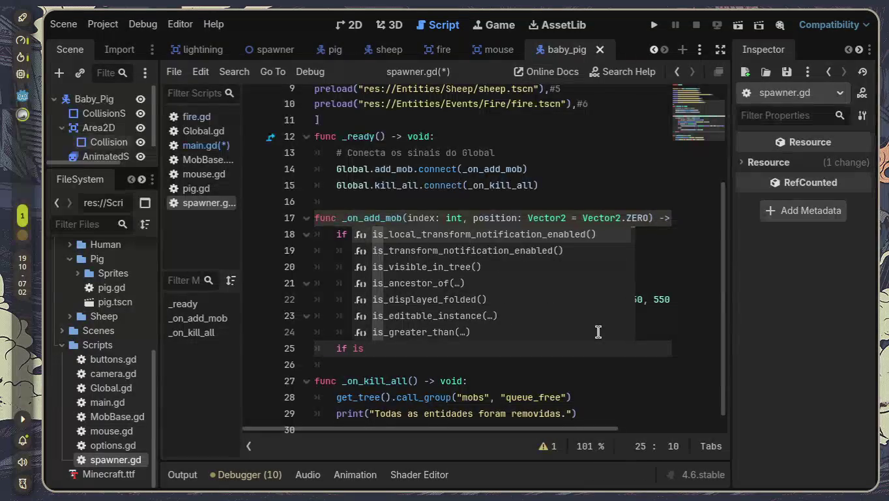
type("_bab")
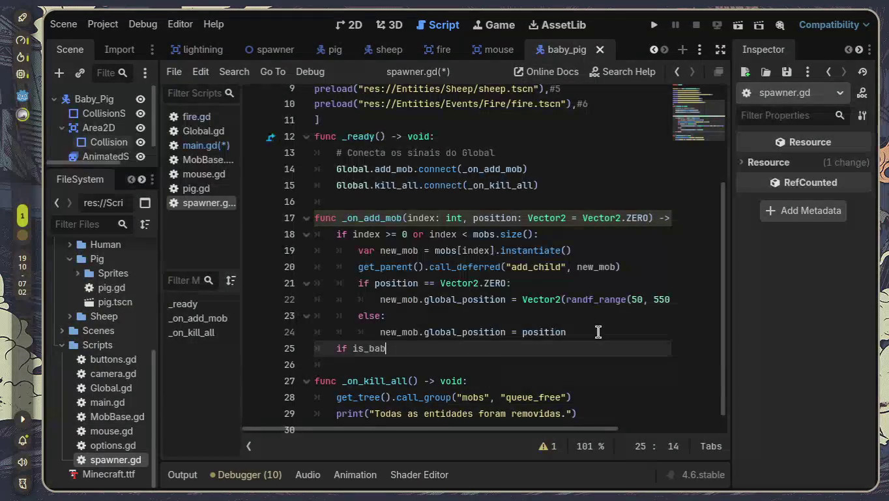
key("BackSpace")
key("BackSpace")
key("BackSpace")
key("BackSpace")
key("BackSpace")
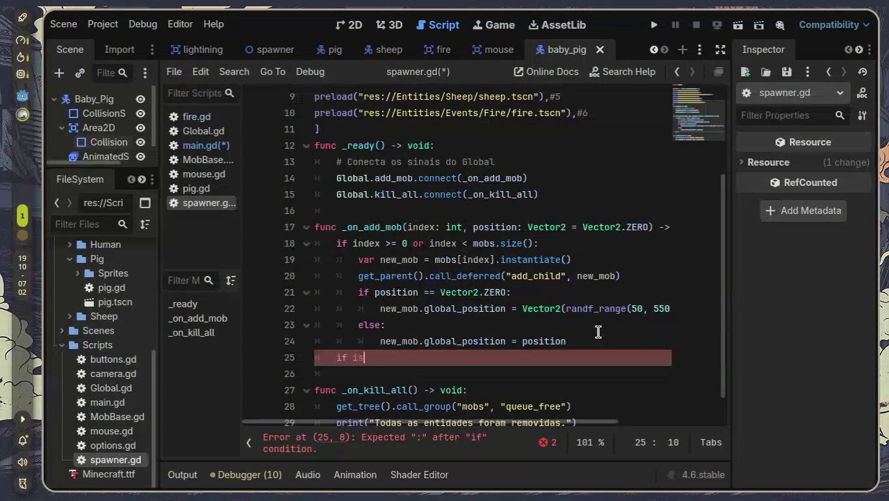
key("BackSpace")
key("BackSpace")
key("Down")
key("BackSpace")
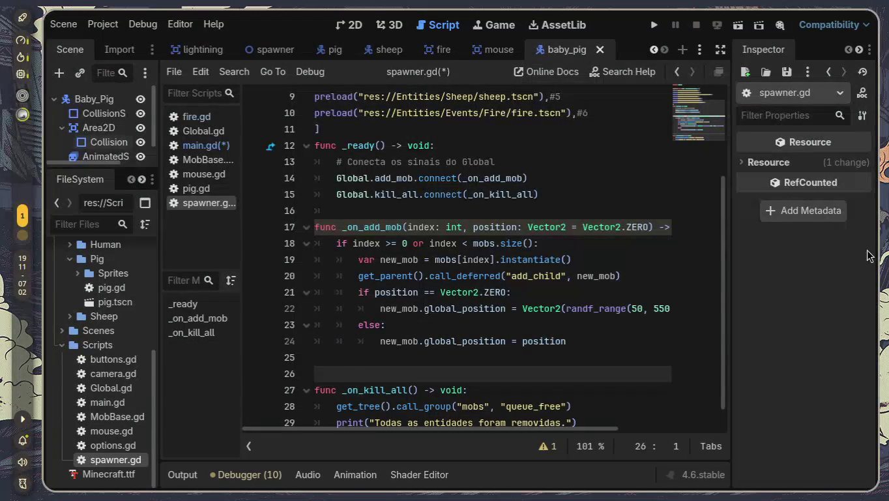
- Add preload("res://Entities/Baby_Pig/baby_pig.tscn") #7 after line 10 and select the mobs array
scroll(560, 184, "up", 2)
scroll(601, 213, "up", 1)
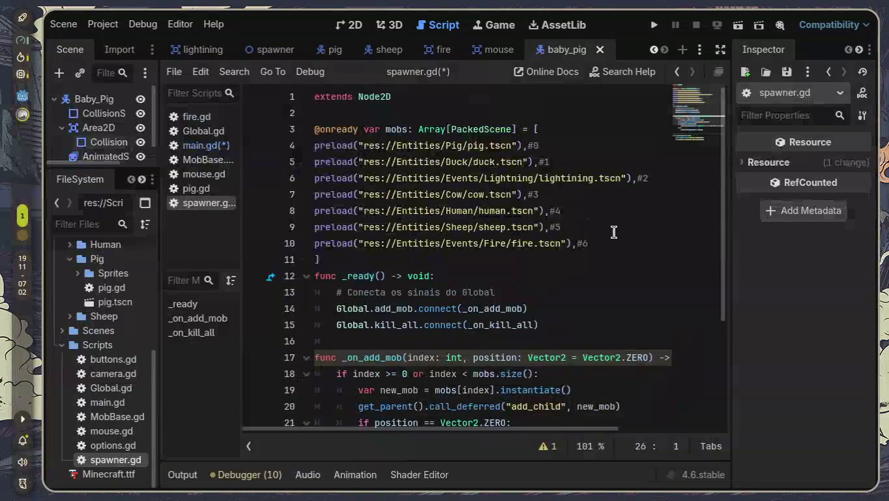
left_click(621, 244)
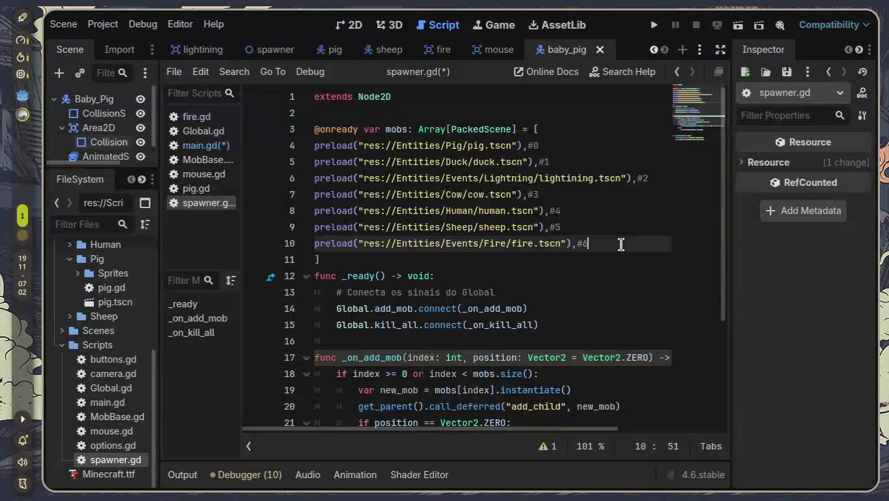
key("Return")
type("preloa")
key("Return")
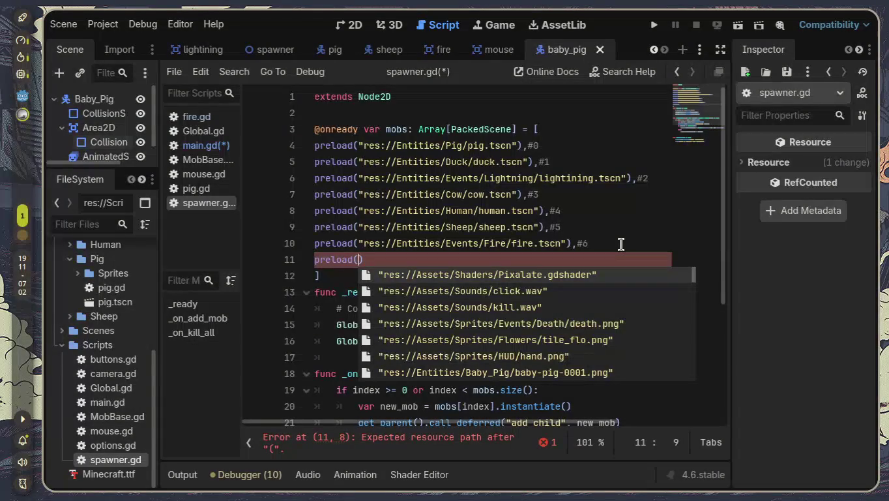
type("bab")
key("Down")
key("Down")
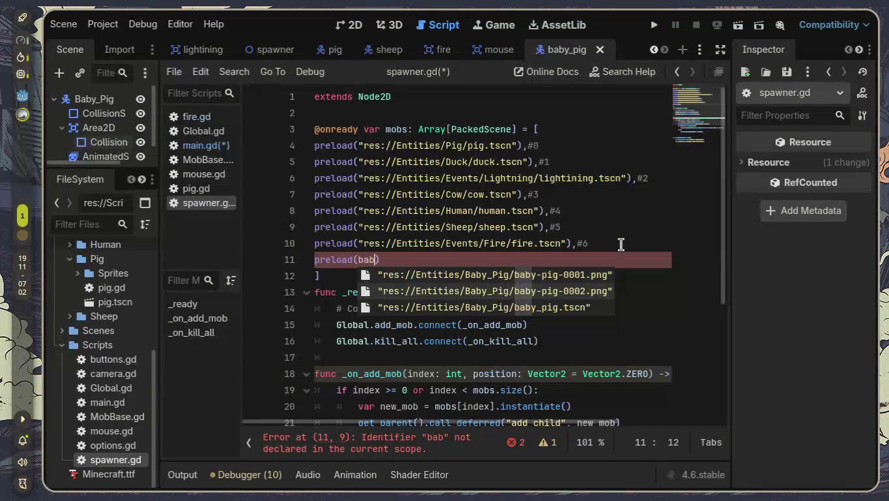
key("Return")
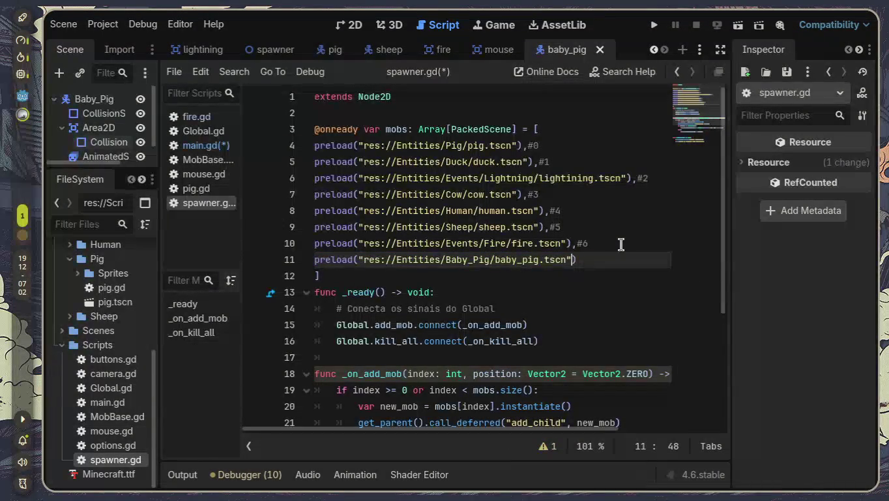
key("Right")
type("#7")
mouse_move(630, 257)
left_mouse_down()
mouse_move(496, 243)
mouse_move(211, 130)
left_mouse_up()
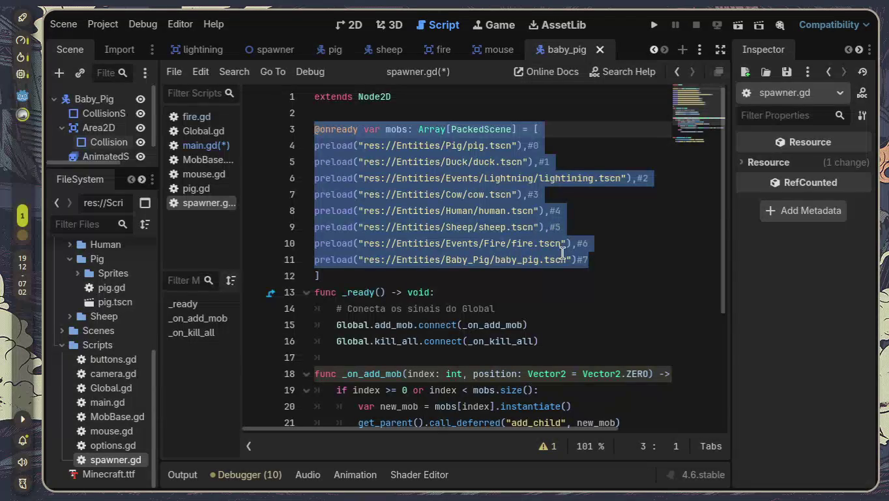
- Clear the array selection and check the mob preload paths in spawner.gd
mouse_move(566, 256)
left_click(619, 259)
scroll(619, 258, "down", 3)
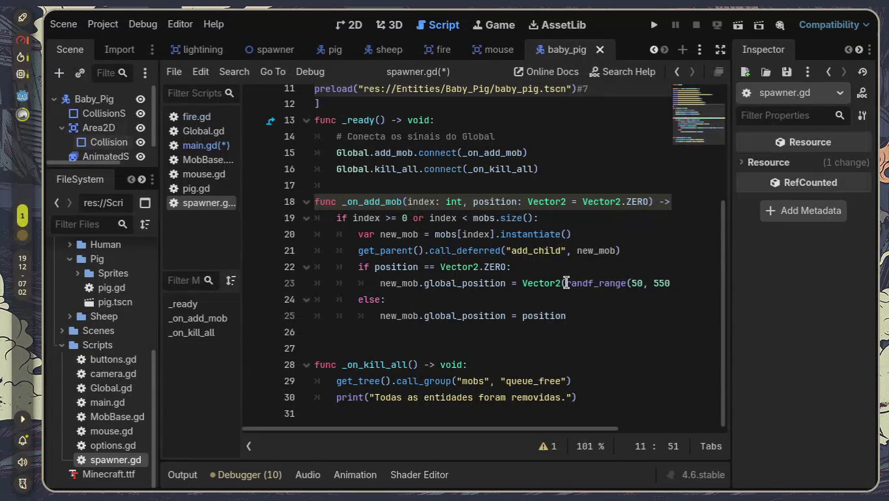
mouse_move(588, 282)
scroll(598, 303, "up", 4)
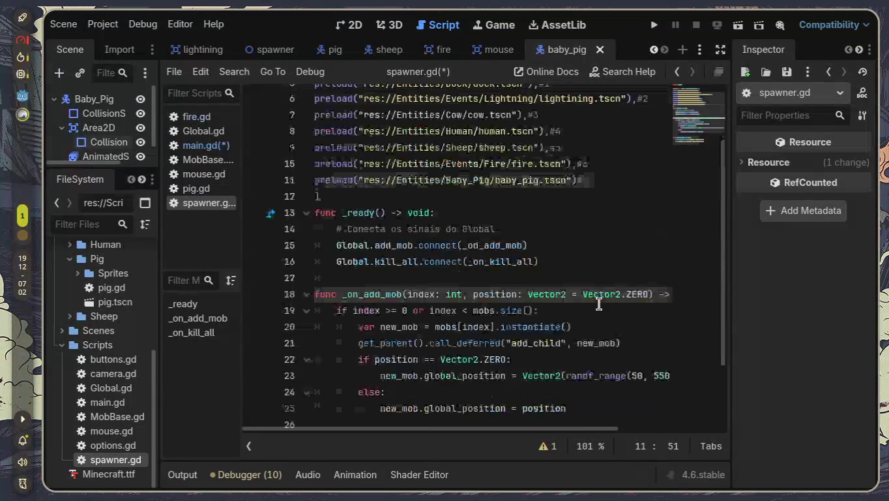
scroll(598, 304, "down", 4)
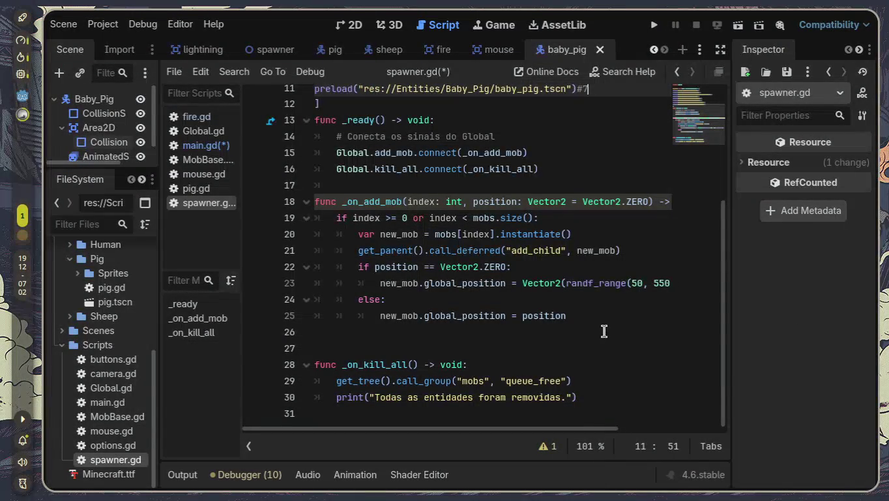
- Select all of spawner.gd to review it, then switch to main.gd
left_click(608, 333)
key("ctrl+a")
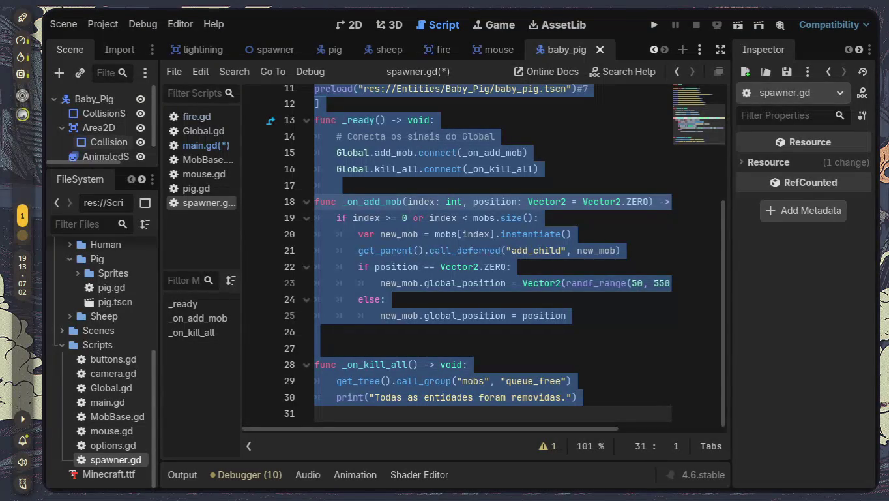
left_click(598, 330)
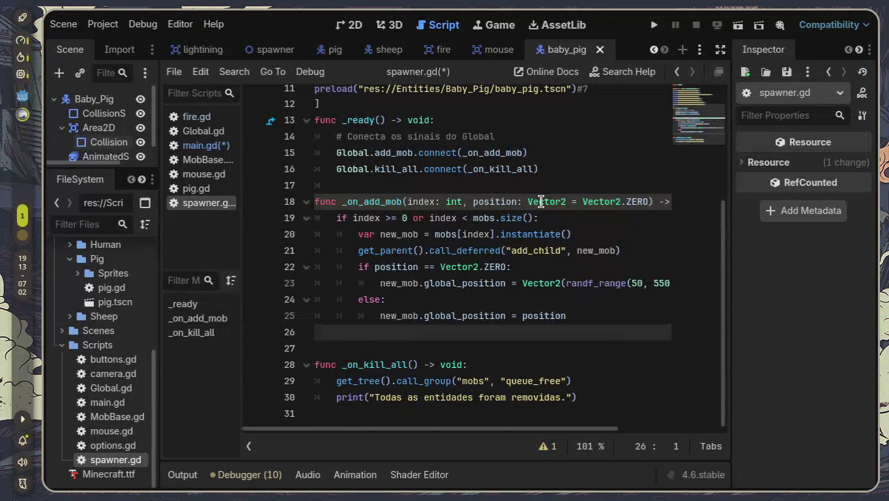
scroll(541, 203, "up", 2)
left_click(205, 145)
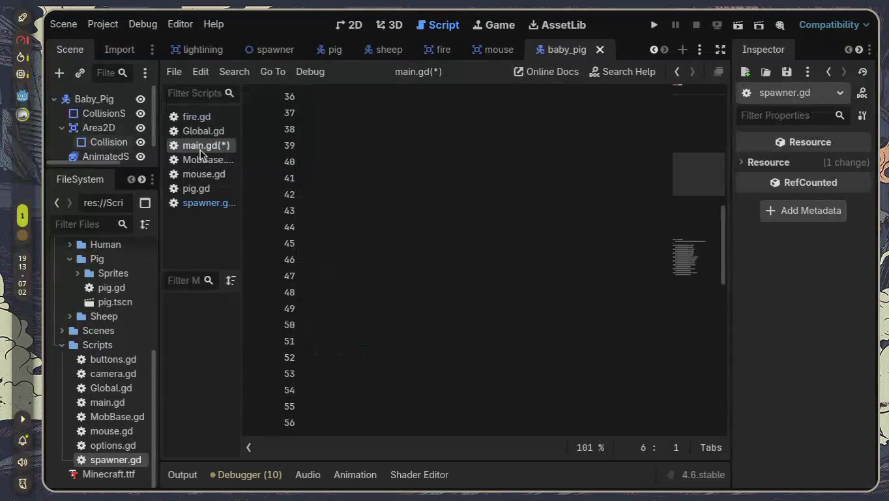
- Delete the blank lines above _ready and uncomment the handler functions with Ctrl+K
scroll(405, 226, "up", 6)
key("ctrl+End")
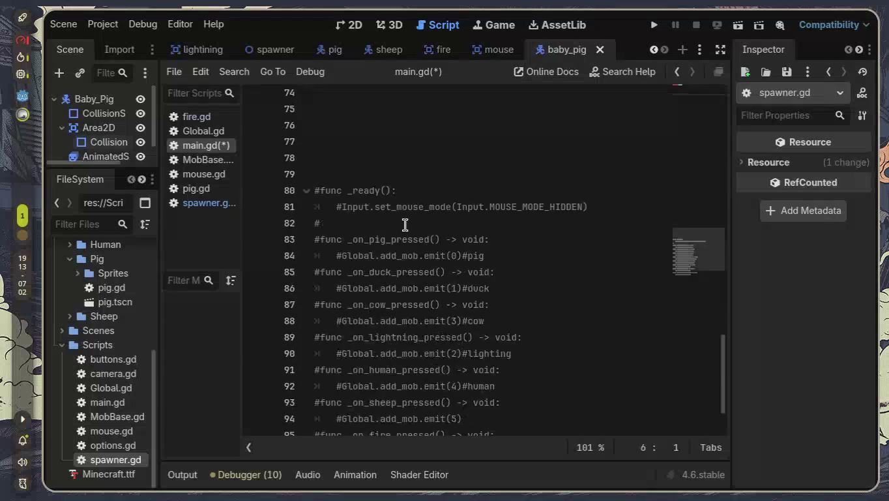
key("Up")
key("Up")
key("Up")
key("BackSpace")
key("BackSpace")
key("BackSpace")
key("BackSpace")
key("BackSpace")
key("BackSpace")
key("BackSpace")
key("BackSpace")
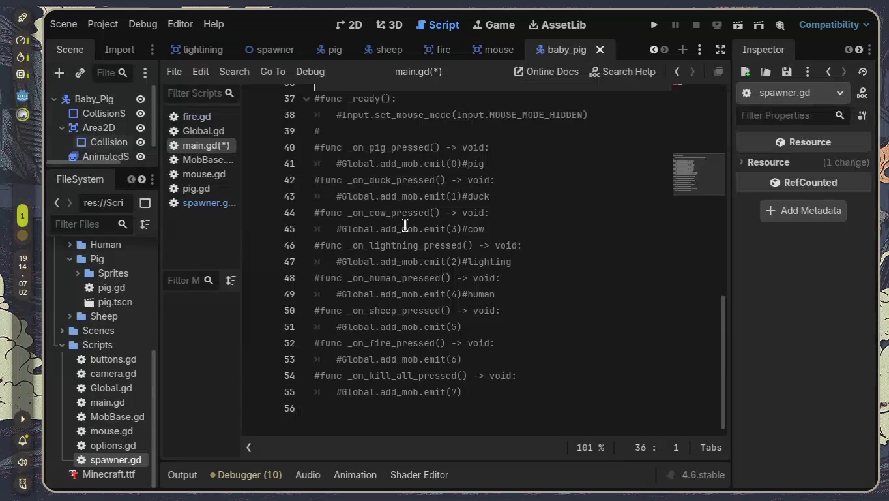
key("BackSpace")
key("BackSpace")
key("BackSpace")
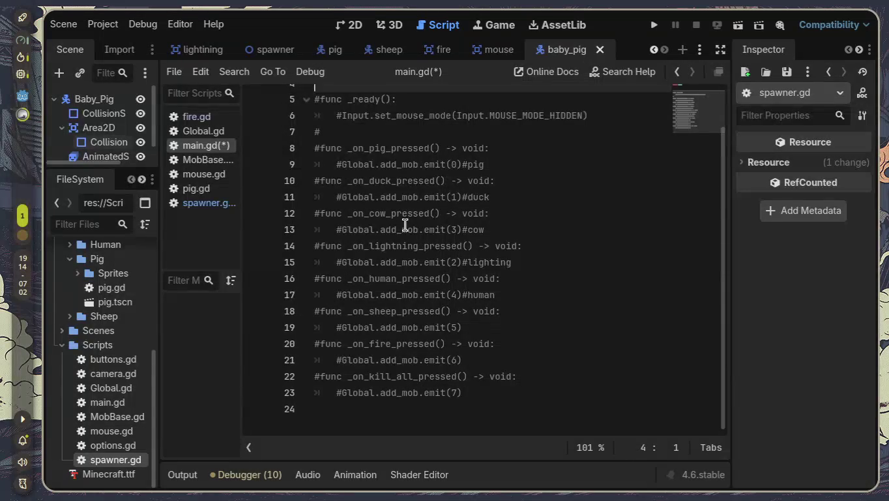
key("BackSpace")
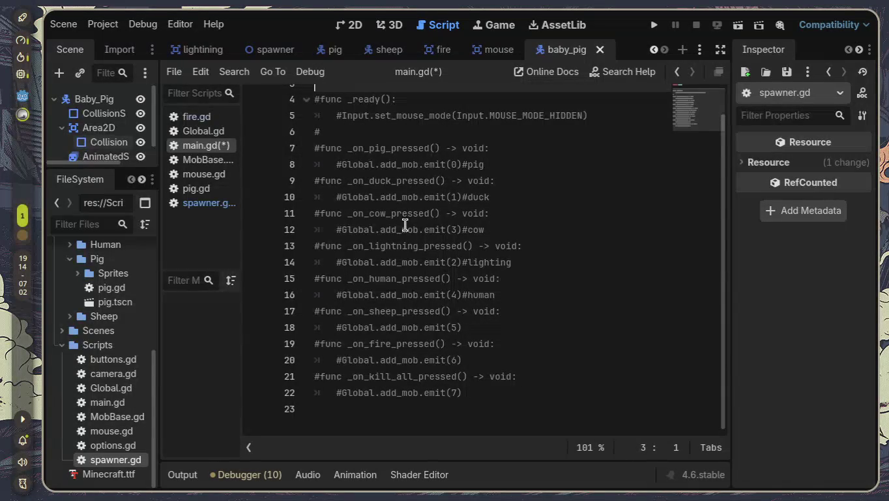
mouse_move(421, 410)
left_mouse_down()
mouse_move(316, 131)
mouse_move(135, 107)
left_mouse_up()
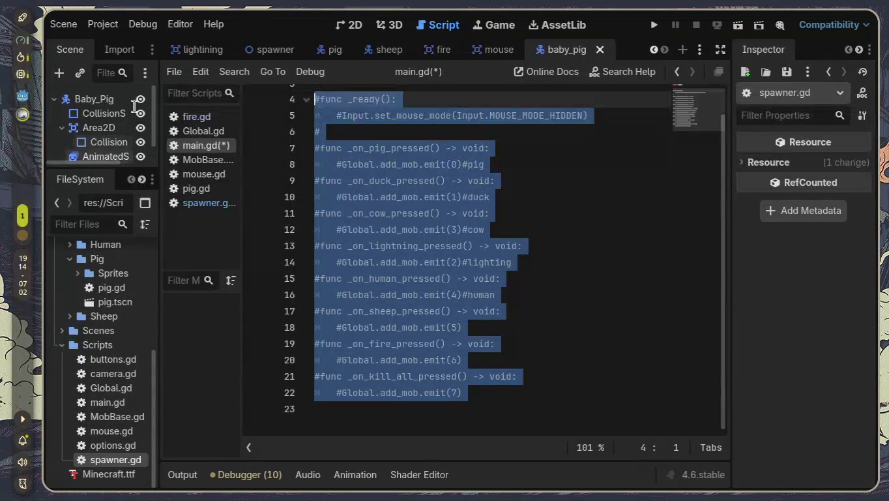
key("ctrl+k")
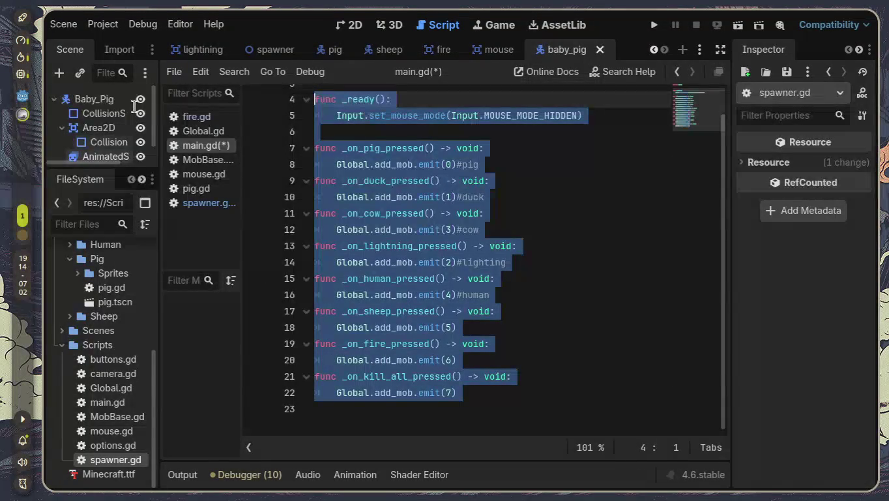
left_click(527, 405)
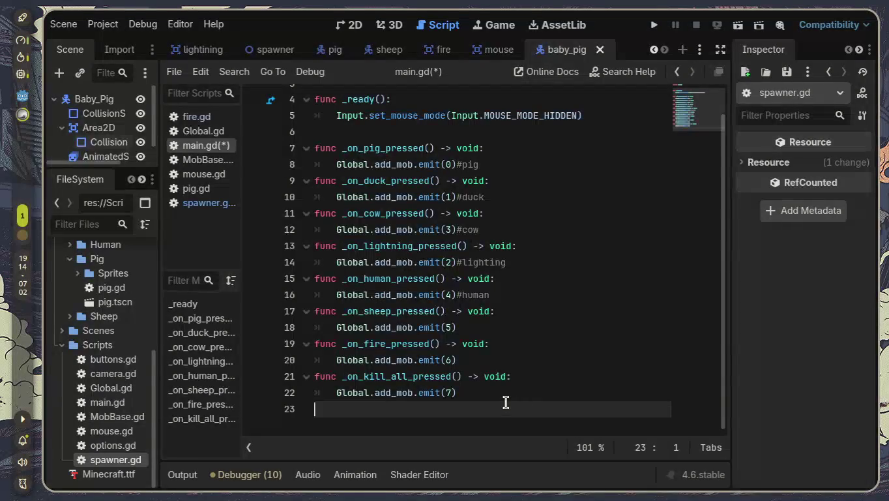
- Change the kill-all handler's emit index from 7 to 8
left_click(494, 393)
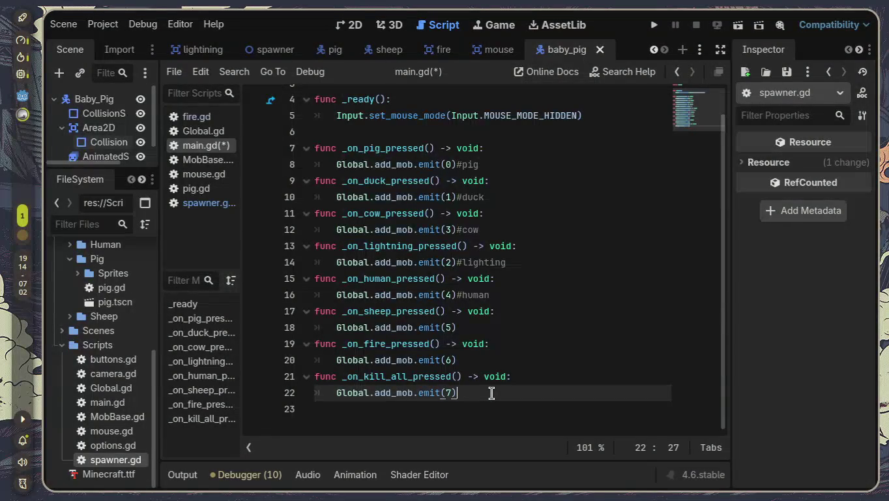
mouse_move(492, 393)
left_mouse_down()
mouse_move(247, 366)
mouse_move(253, 369)
left_mouse_up()
left_click(455, 392)
left_click(450, 392)
key("BackSpace")
type("8")
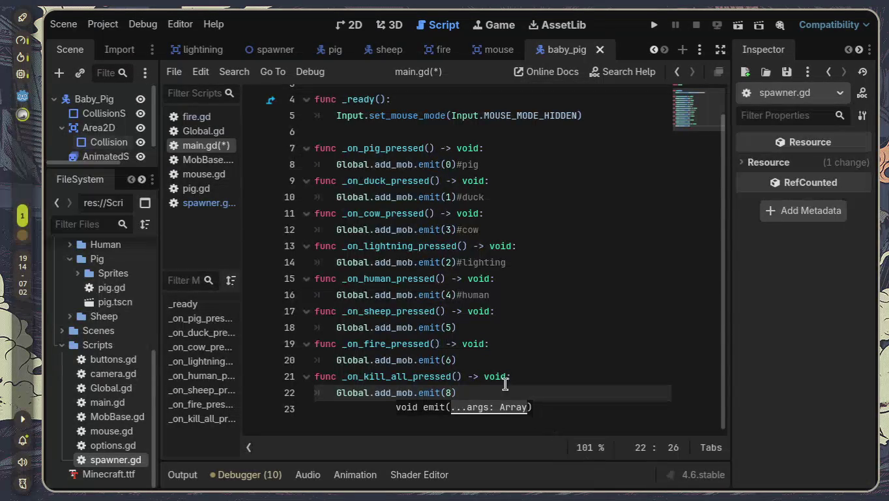
- Add a '###########INDEX (7) -- BABY PIG###...' comment line after the fire handler
left_click(487, 358)
key("Return")
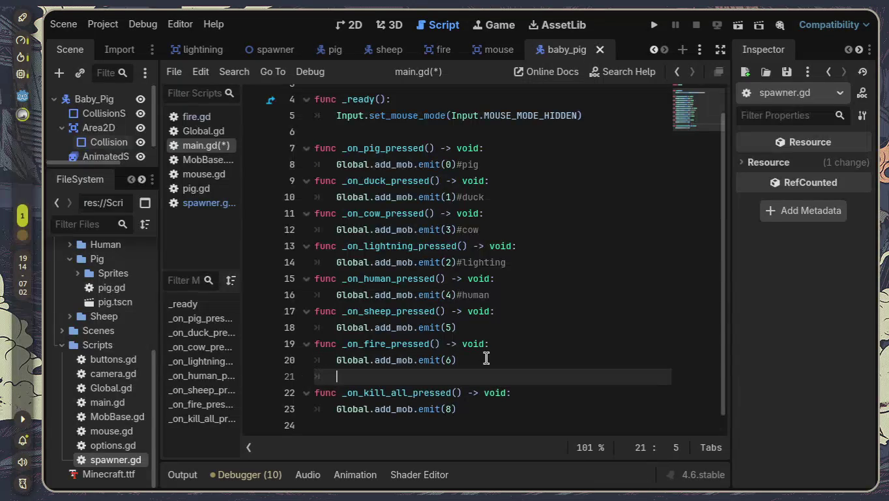
key("BackSpace")
type("###########")
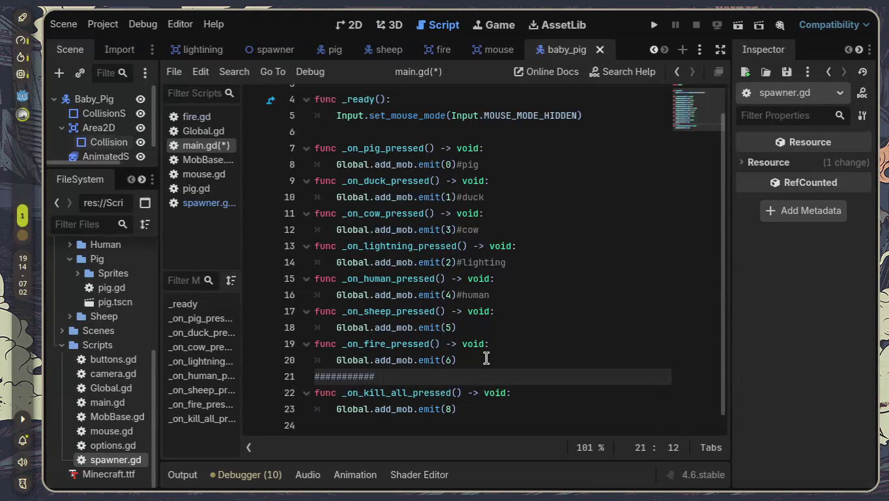
type("INDEX ")
type("(&")
key("BackSpace")
type("7) ")
type("-- BAB")
type("Y PIG")
type("##################3")
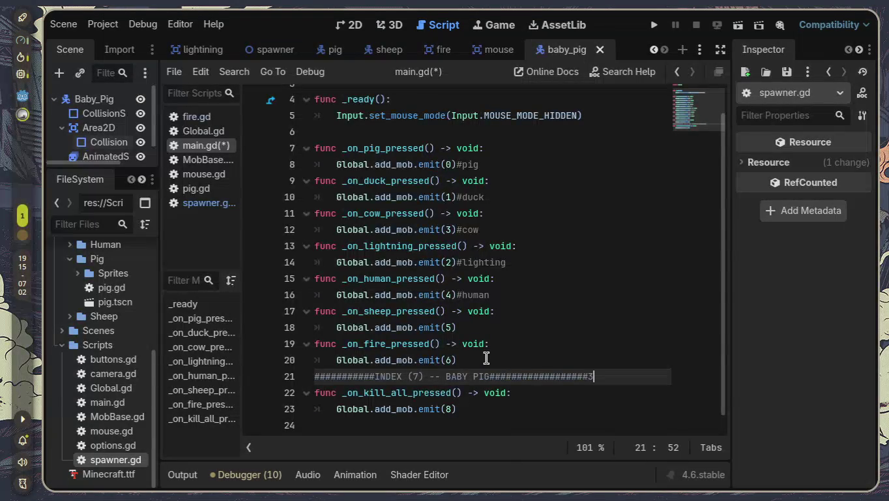
- Insert a blank line after the fire handler and an empty first line in _on_kill_all_pressed
left_click(549, 406)
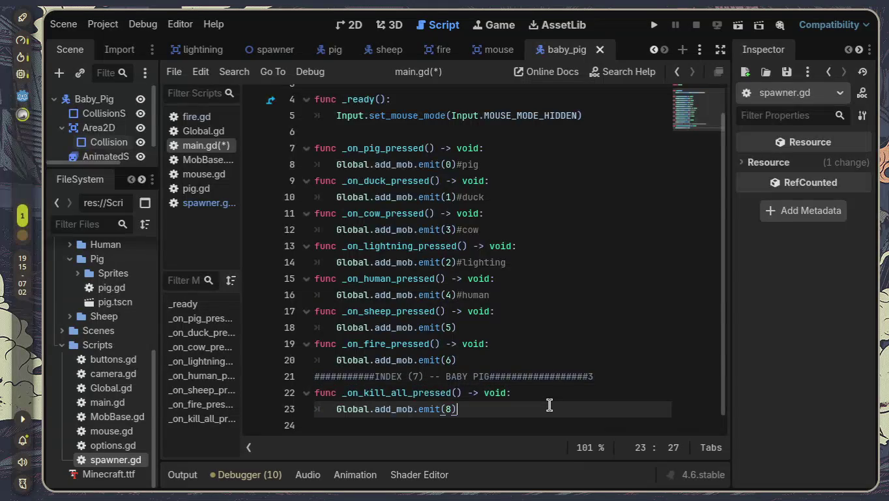
left_click(524, 367)
key("Return")
key("Down")
key("Down")
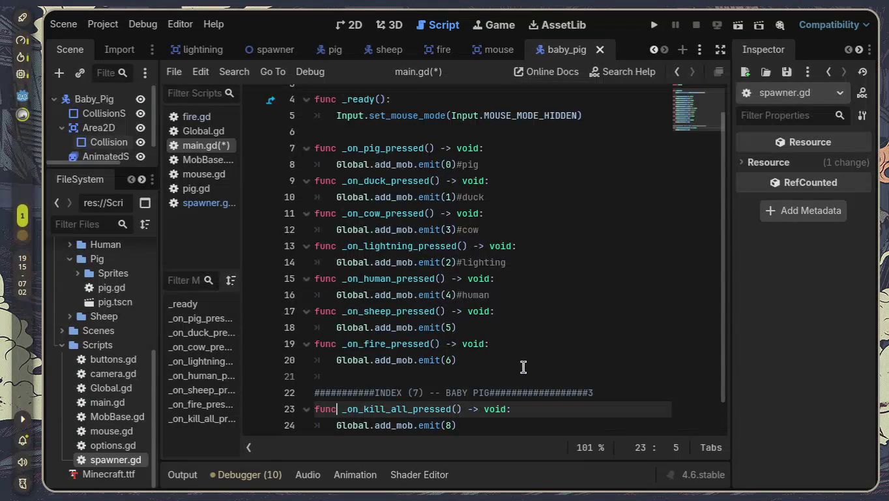
key("End")
key("Down")
key("shift+Home")
key("BackSpace")
scroll(524, 366, "down", 1)
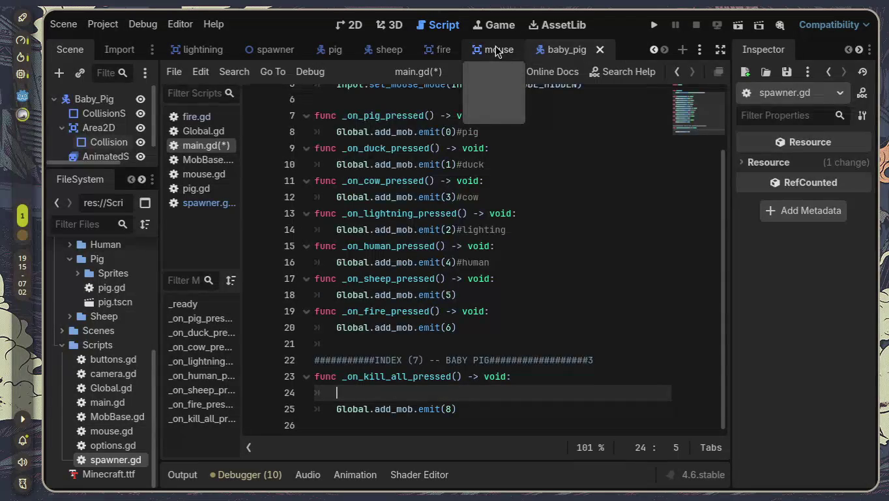
- Open spawner.gd and look over its mob preload paths
left_click(209, 201)
scroll(594, 274, "up", 2)
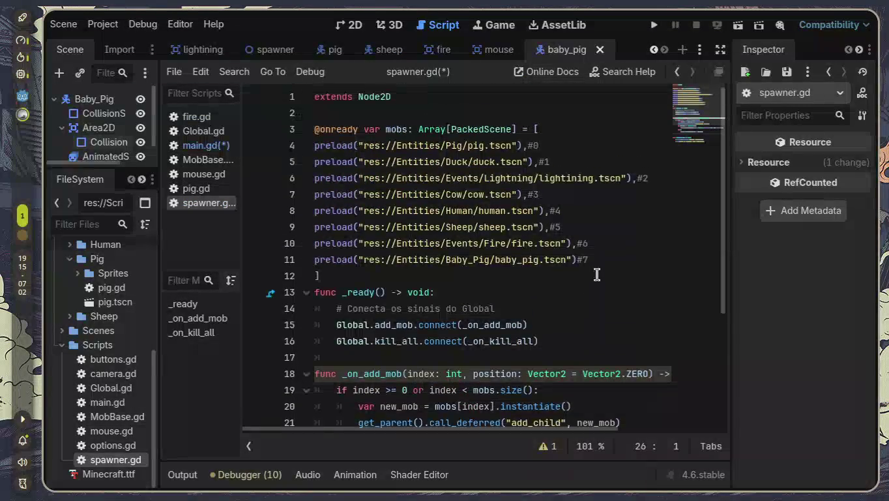
mouse_move(484, 255)
mouse_move(512, 238)
scroll(553, 272, "down", 2)
scroll(553, 272, "down", 2)
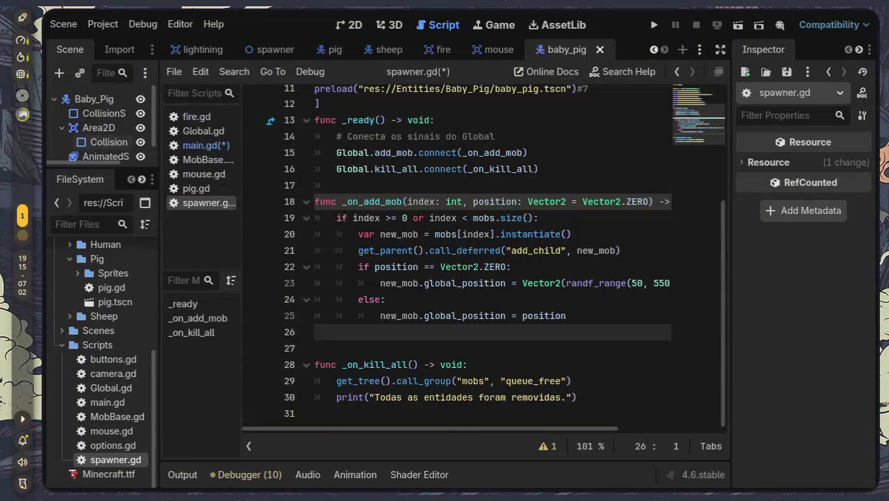
- Glance at main.gd, then return to spawner.gd and select the deferred add_child call on line 21
left_click(216, 147)
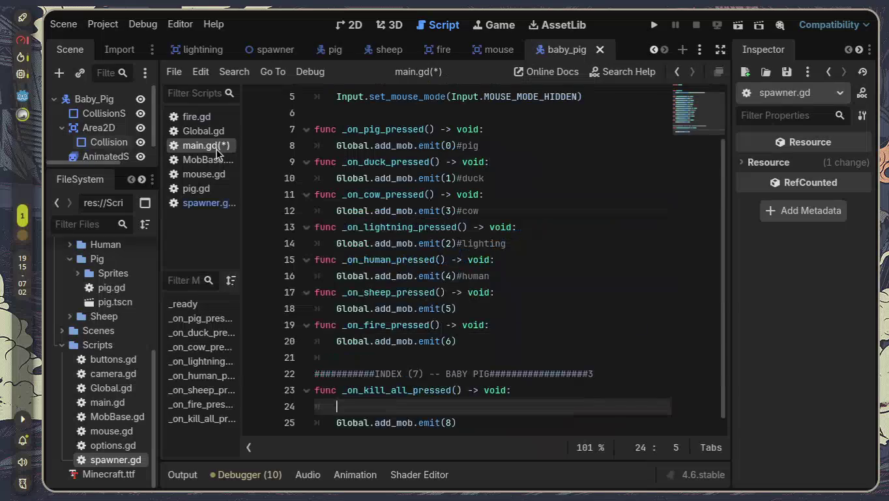
scroll(451, 234, "up", 2)
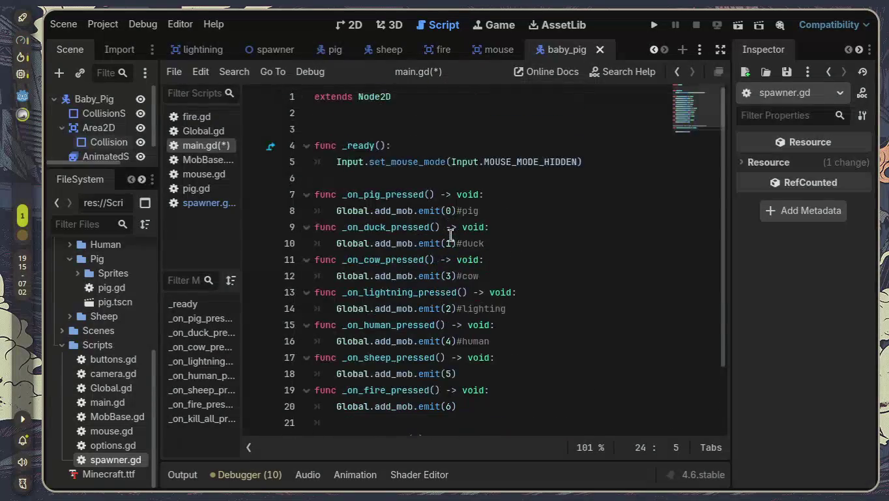
scroll(450, 234, "down", 2)
left_click(213, 203)
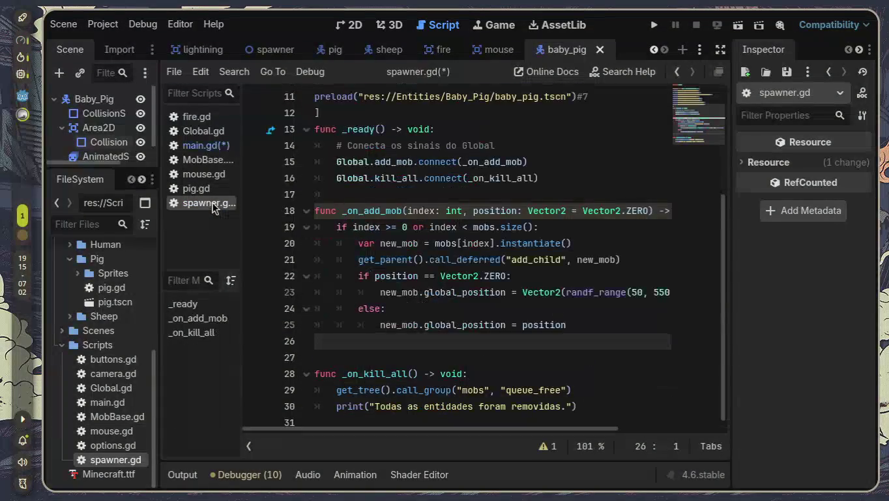
scroll(443, 246, "down", 1)
mouse_move(442, 243)
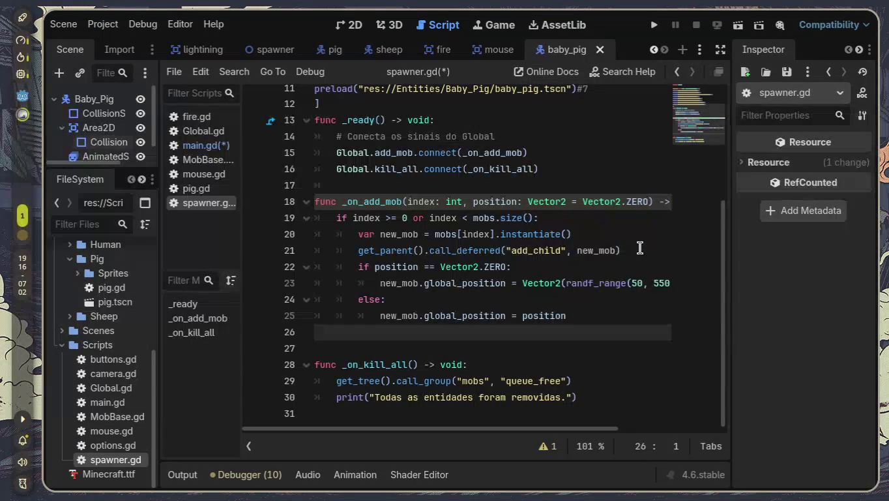
left_click_drag(631, 249, 350, 249)
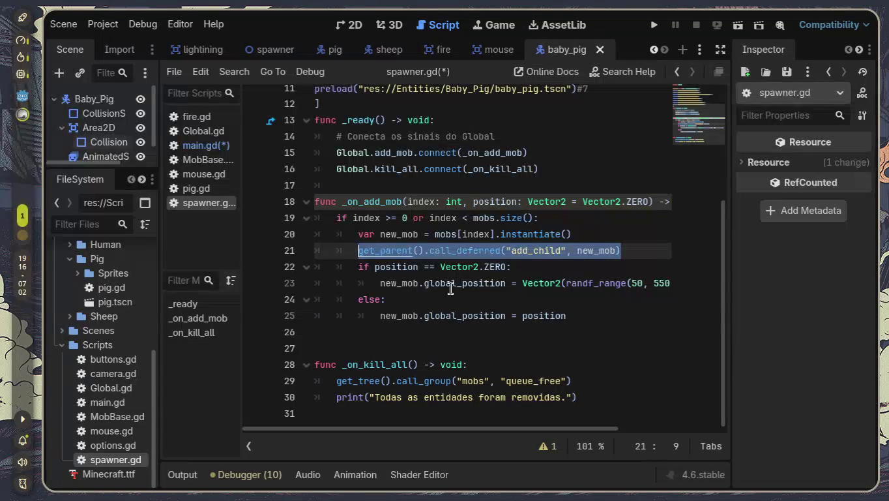
- Delete the deferred add_child call and leave an empty line after the instantiate call
key("BackSpace")
key("BackSpace")
key("BackSpace")
key("BackSpace")
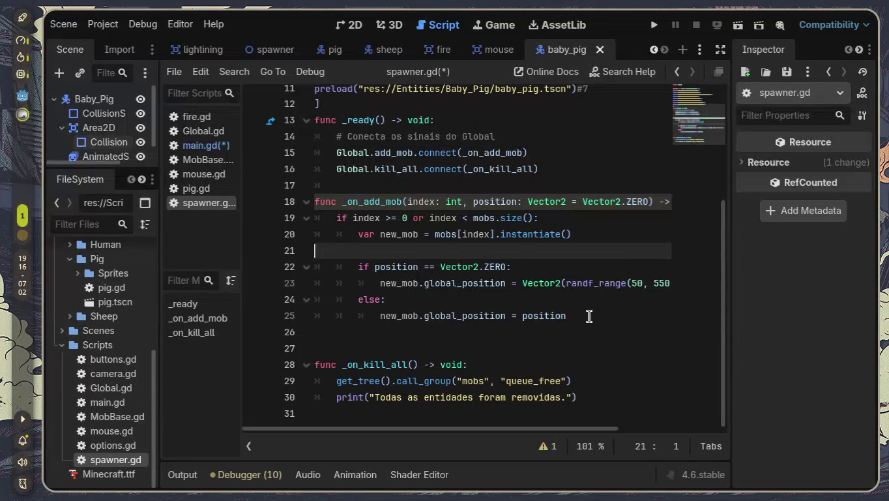
key("Down")
key("Down")
key("Up")
key("Up")
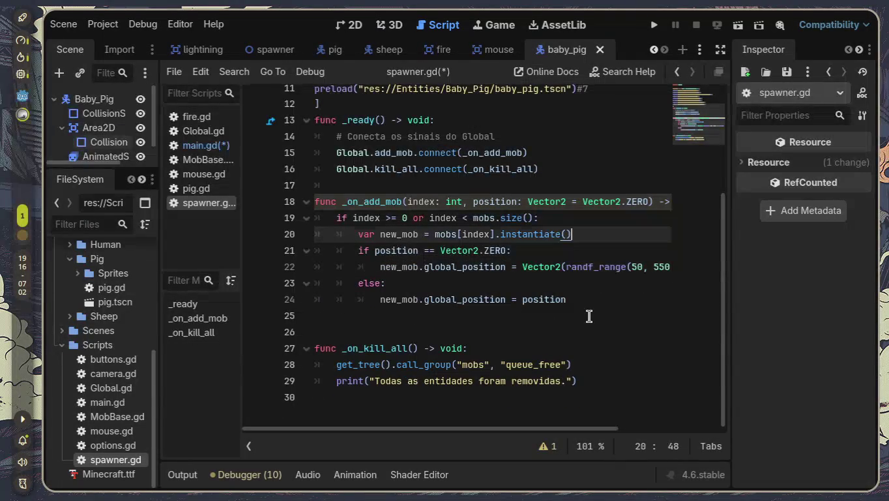
key("Return")
- Add get_parent().call_deferred("add_child", new_mob) after the else branch, indented to match the if
key("Down")
key("Down")
key("Down")
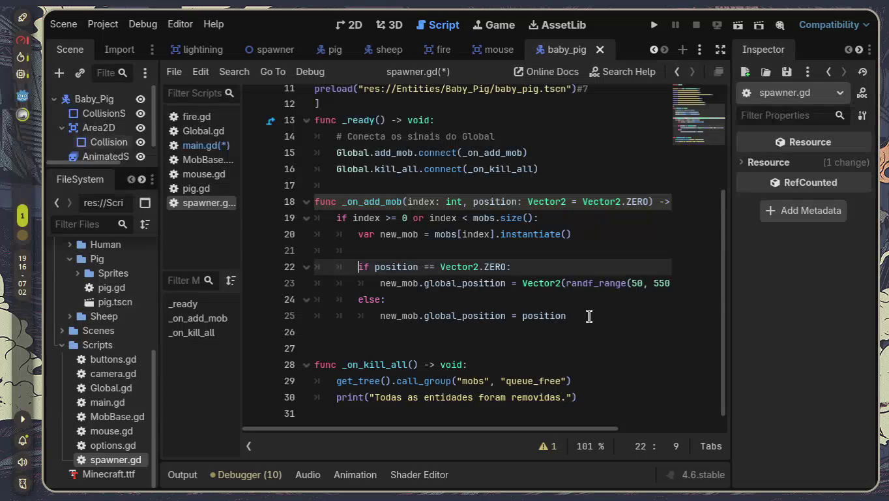
key("End")
key("Return")
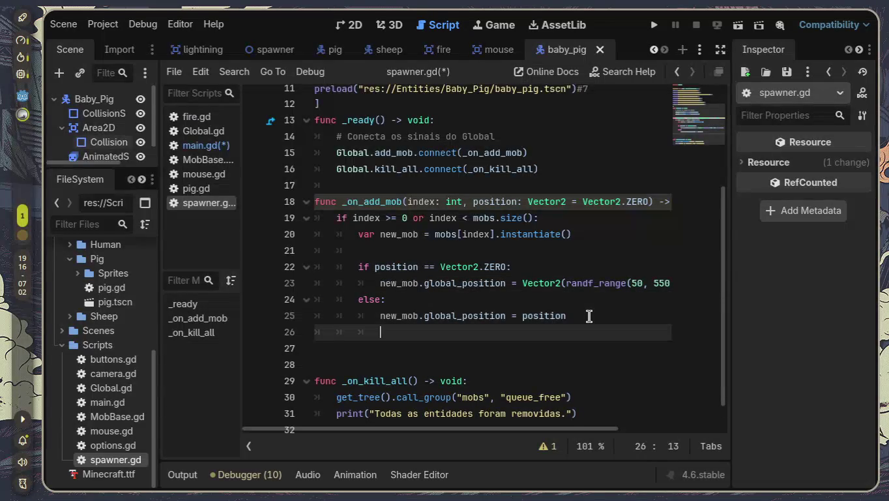
key("BackSpace")
key("BackSpace")
type("get_parent().call_deferred(\"add_child\", new_mob)")
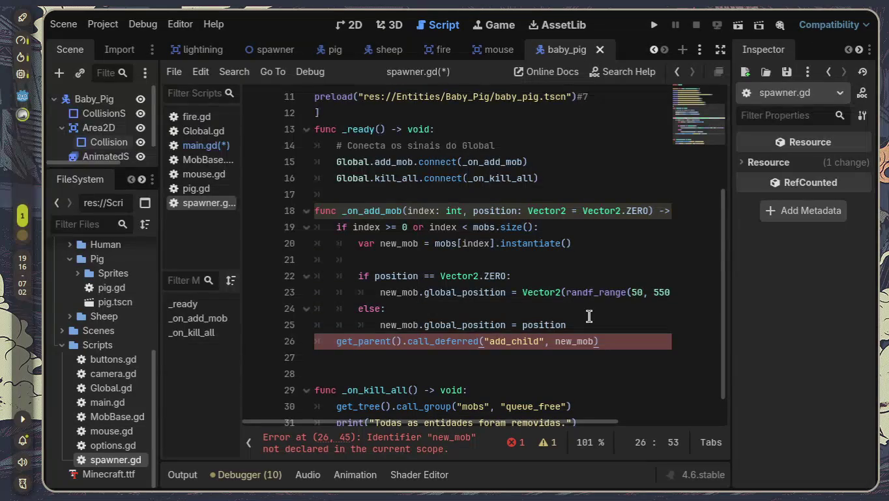
key("Home")
key("Tab")
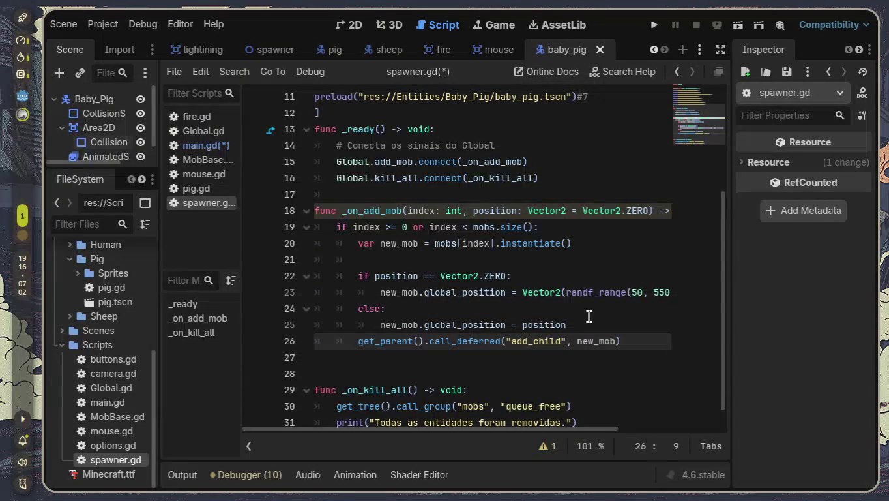
scroll(589, 317, "down", 1)
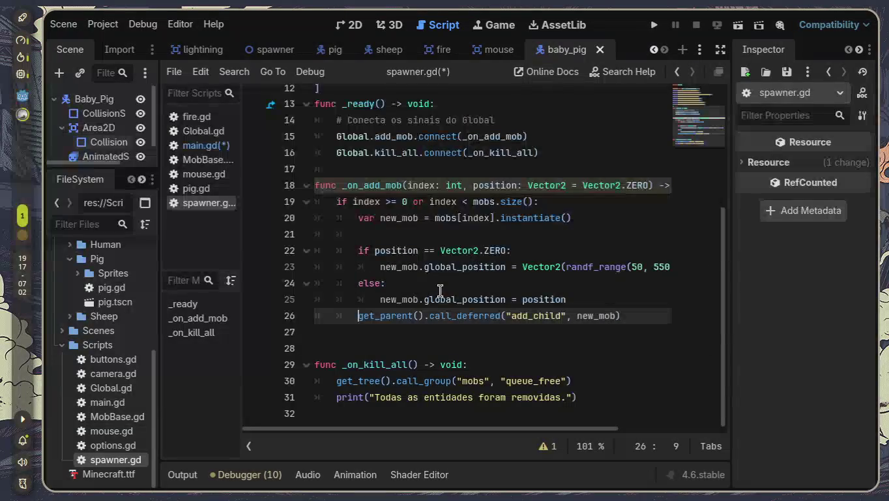
- Switch via main.gd to pig.gd, enter distraction-free mode, and scroll to the _bread function
left_click(199, 151)
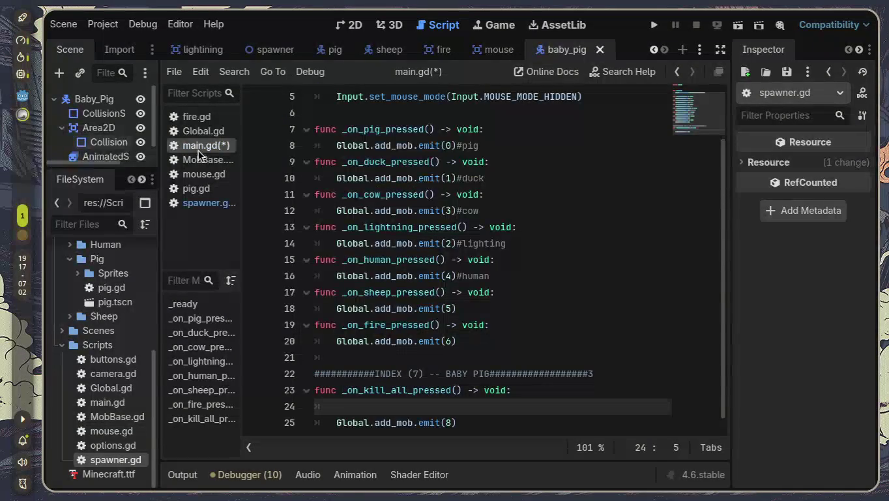
scroll(295, 191, "down", 1)
left_click(206, 187)
scroll(578, 229, "down", 7)
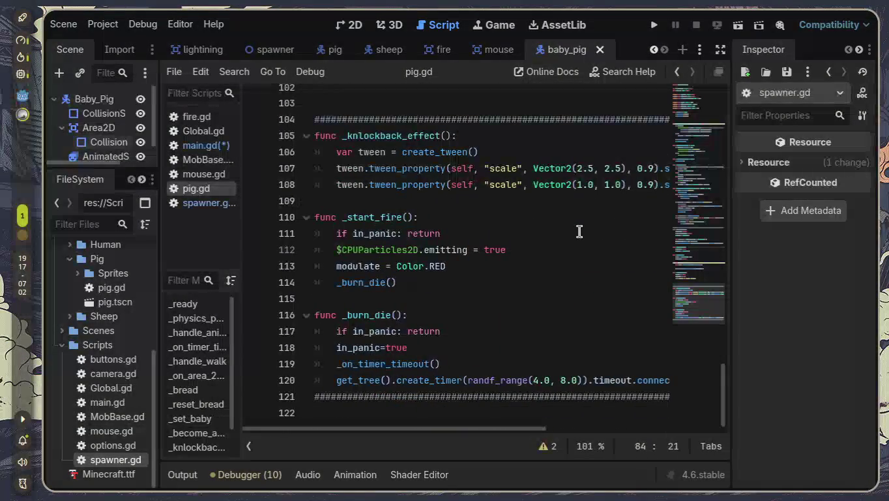
scroll(579, 231, "up", 3)
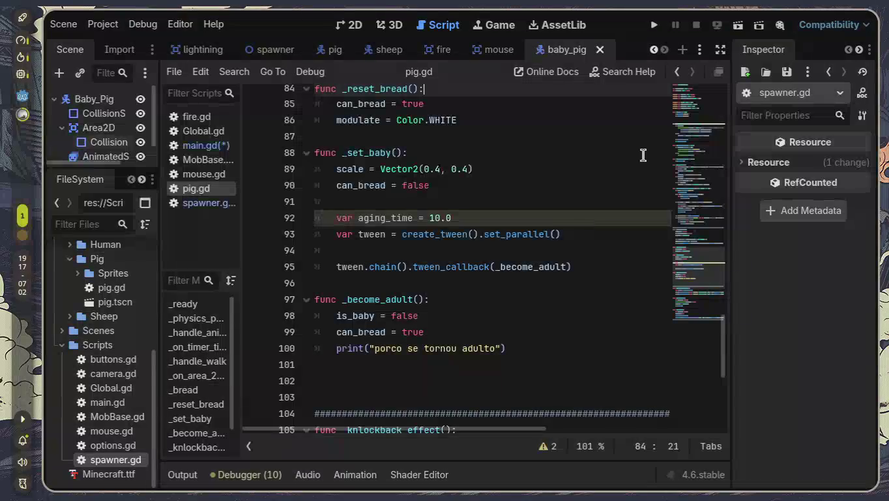
key("ctrl+shift+F11")
scroll(517, 285, "up", 2)
scroll(517, 285, "down", 1)
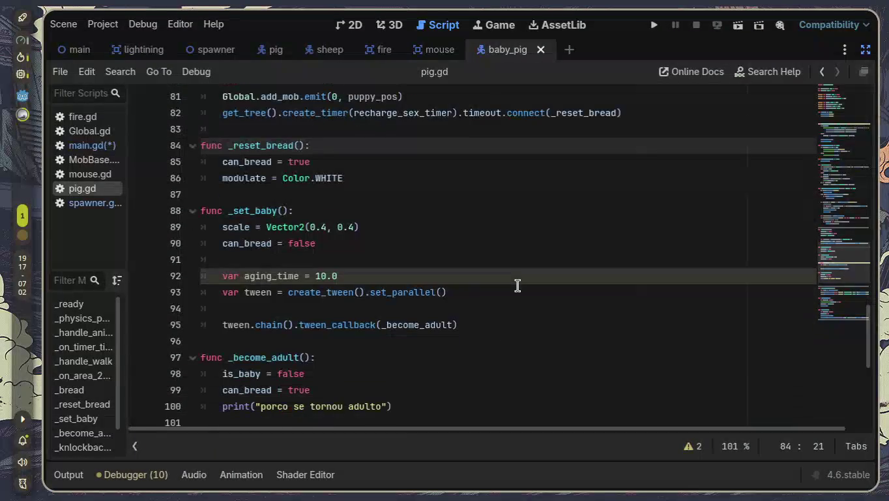
scroll(517, 285, "down", 1)
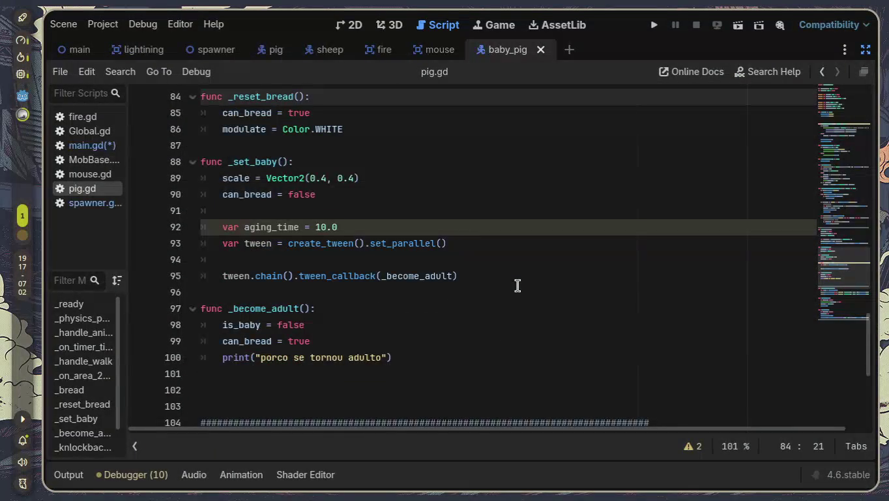
scroll(517, 285, "up", 4)
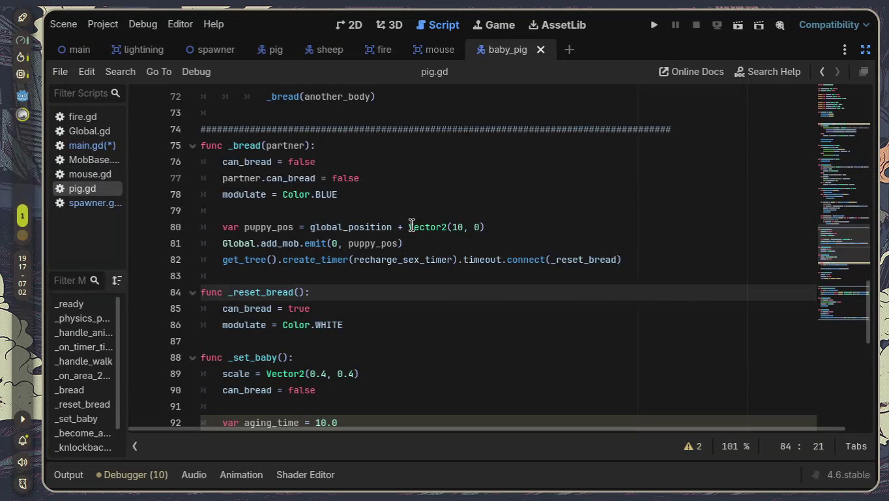
- Change _bread's emit(0, puppy_pos) to emit(7, puppy_pos) on line 81
mouse_move(411, 227)
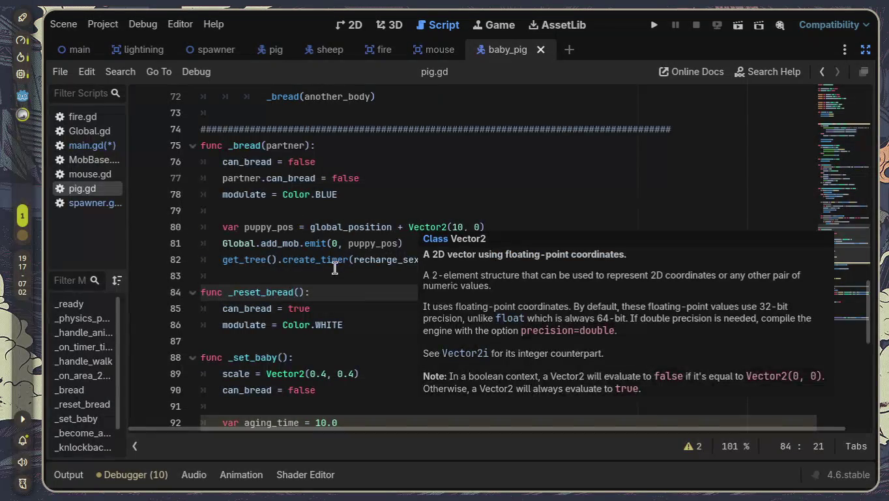
left_click(337, 246)
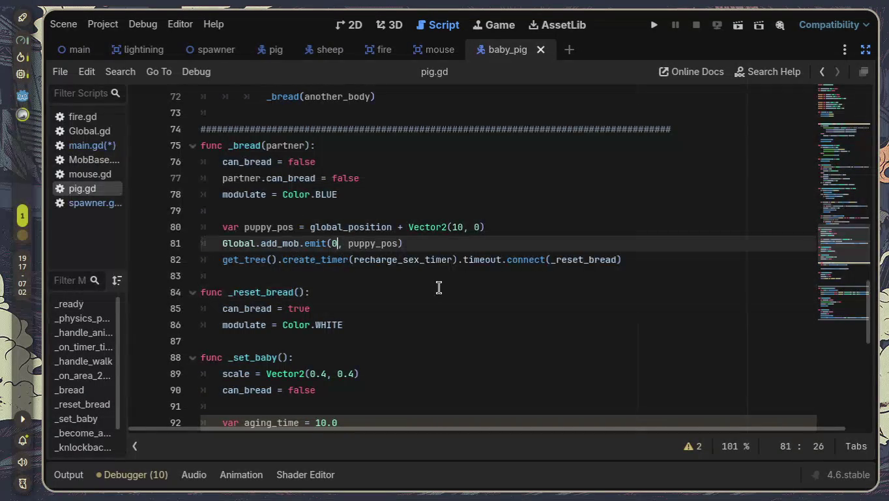
key("BackSpace")
type("7")
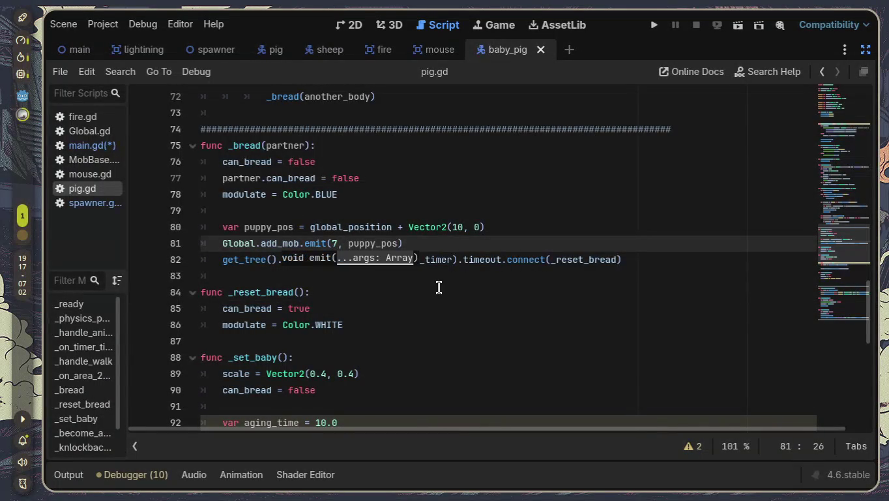
left_click(439, 289)
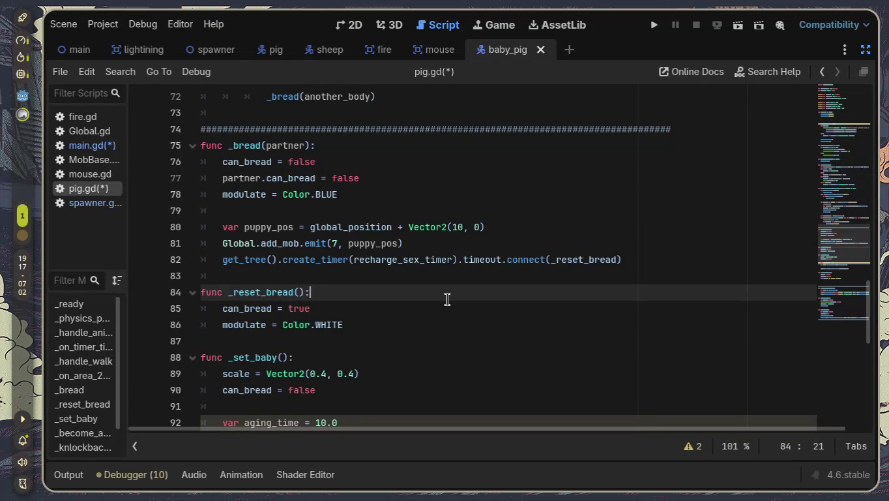
scroll(448, 299, "down", 3)
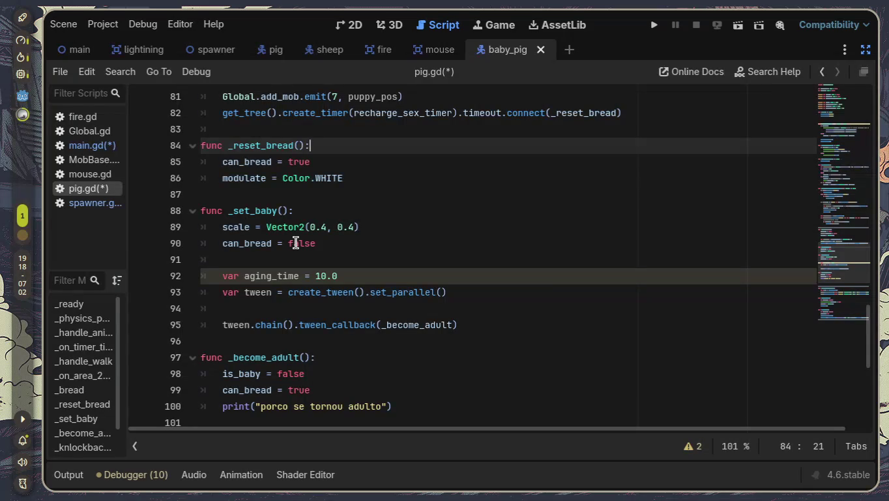
- Try commenting out _reset_bread and _set_baby with Ctrl+K, then undo it
mouse_move(467, 325)
left_mouse_down()
mouse_move(341, 294)
mouse_move(197, 210)
mouse_move(170, 146)
left_mouse_up()
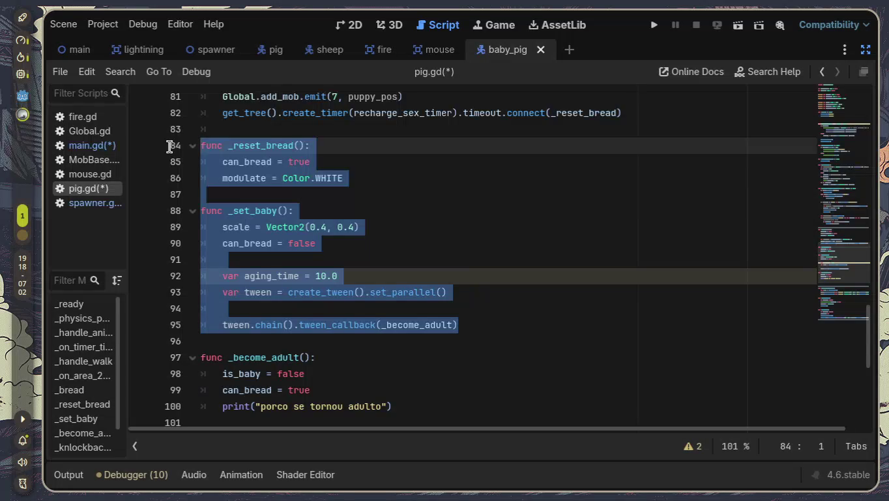
key("ctrl+k")
key("Up")
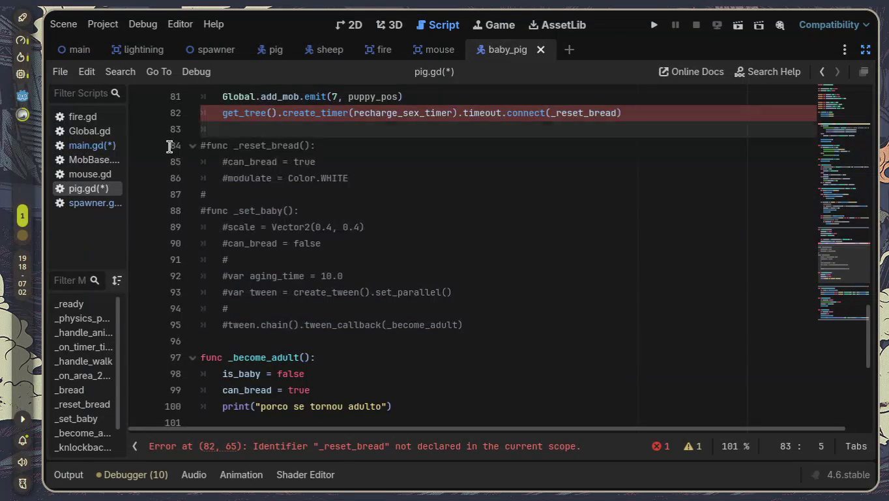
key("ctrl+z")
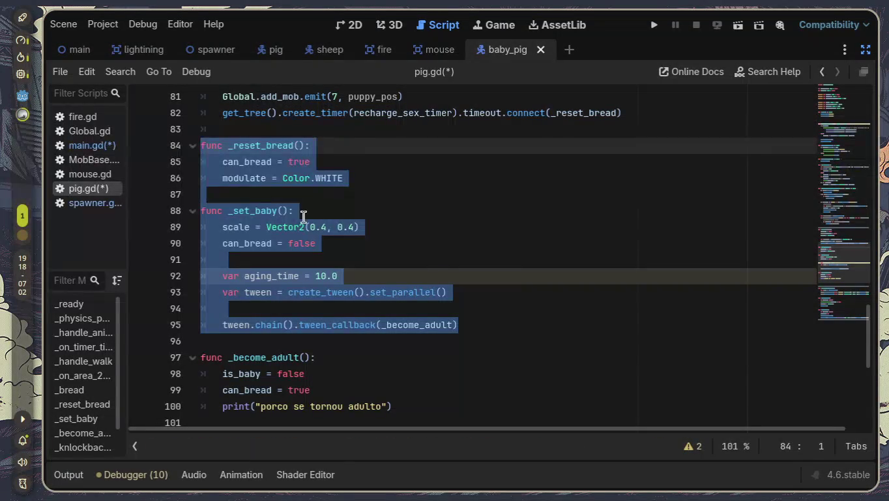
left_click(484, 243)
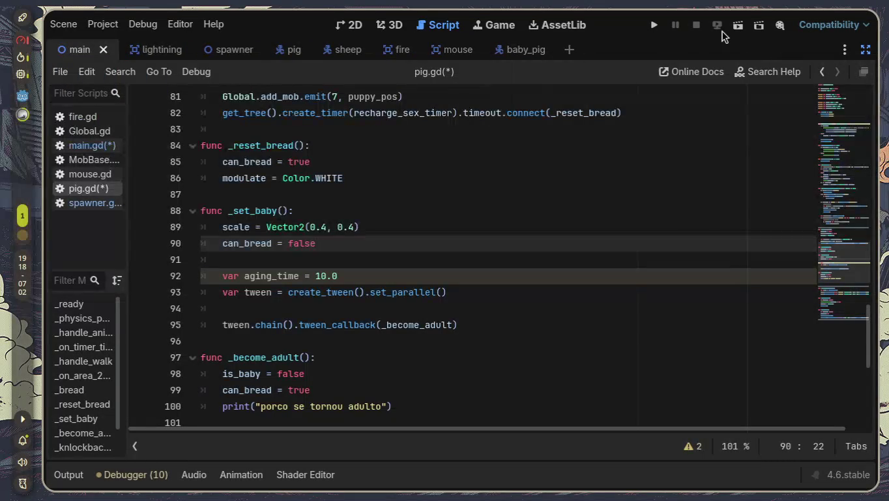
- Run the project, spawn pigs three times, then remove all entities with the matar button
left_click(740, 28)
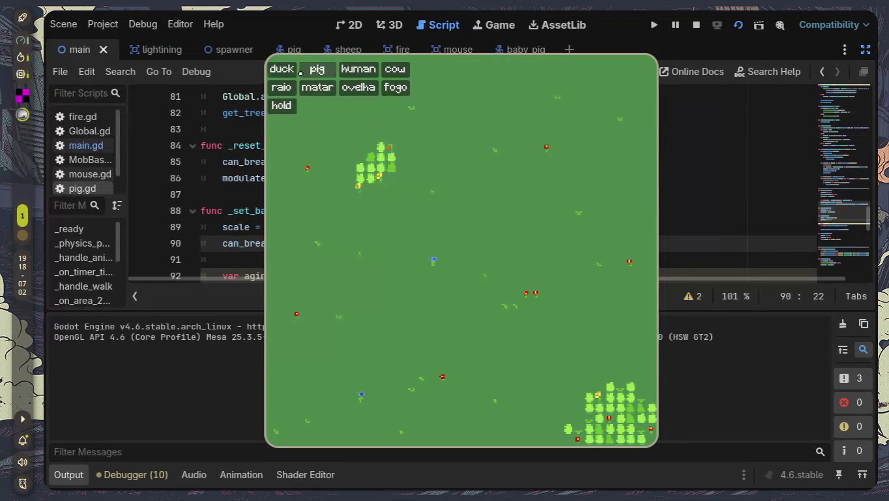
left_click(317, 69)
left_click(317, 68)
left_click(316, 69)
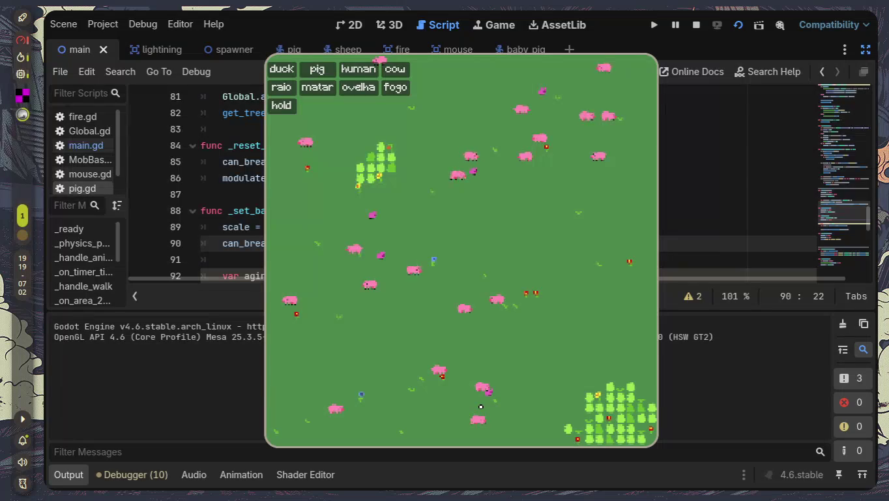
left_click(317, 86)
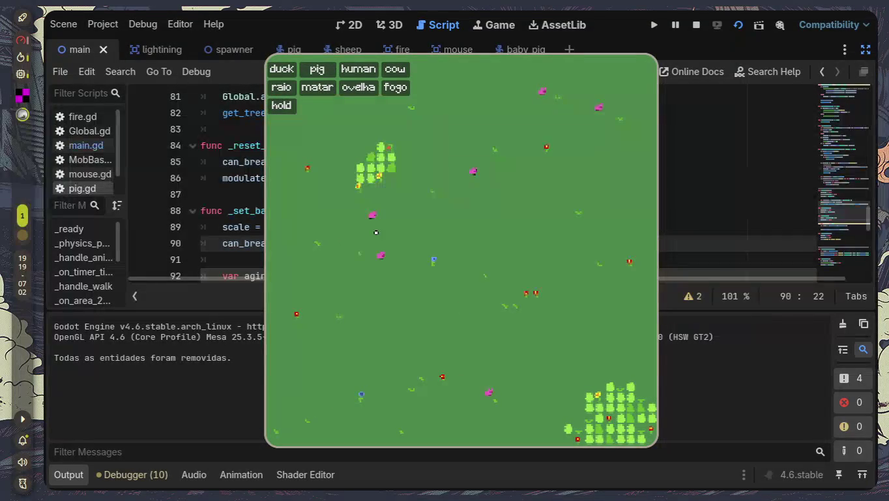
- Restart the game, spawn six pigs, click one in the field, then stop with F8
left_click(740, 29)
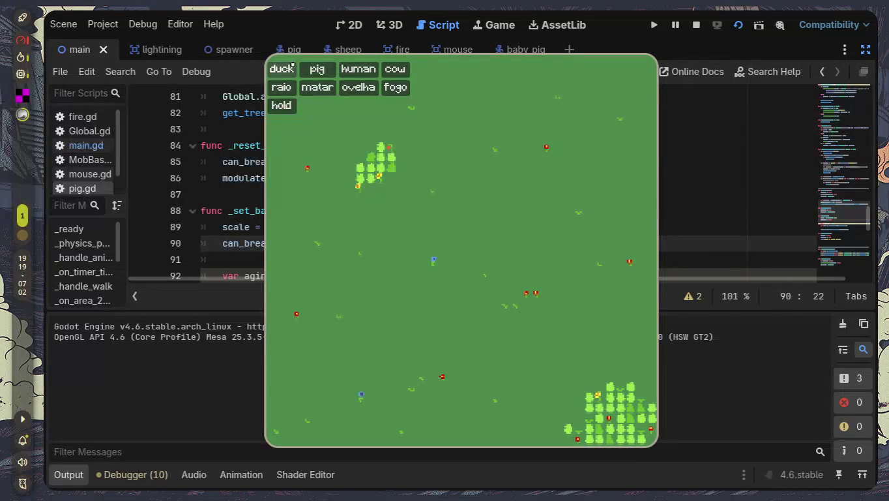
left_click(317, 70)
left_click(318, 74)
left_click(319, 73)
left_click(318, 74)
left_click(319, 74)
left_click(318, 73)
left_click(319, 74)
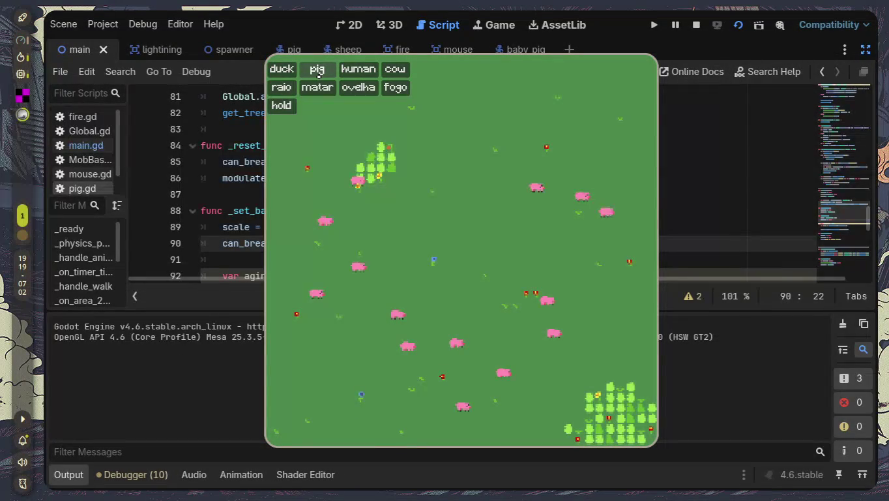
left_click(319, 73)
left_click(318, 74)
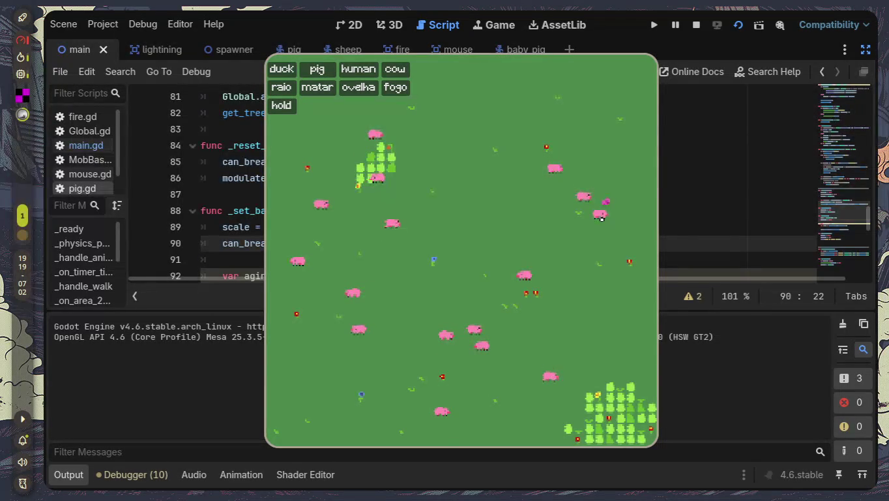
left_click(473, 329)
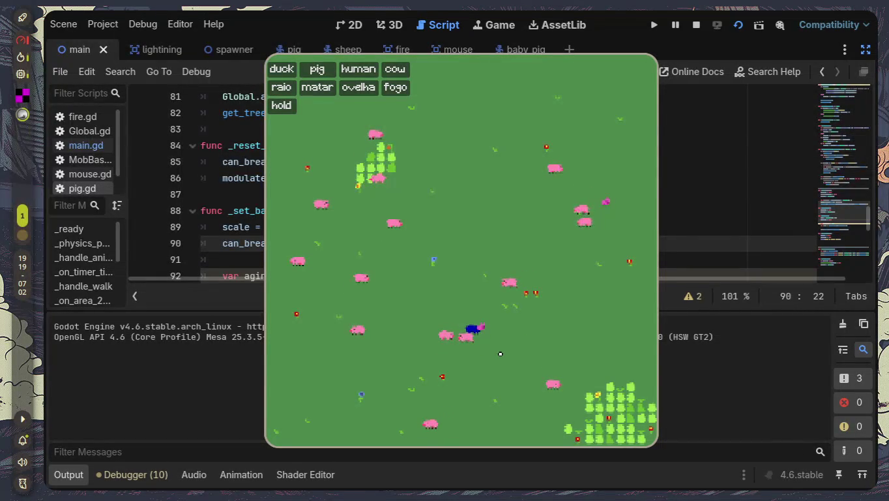
key("F8")
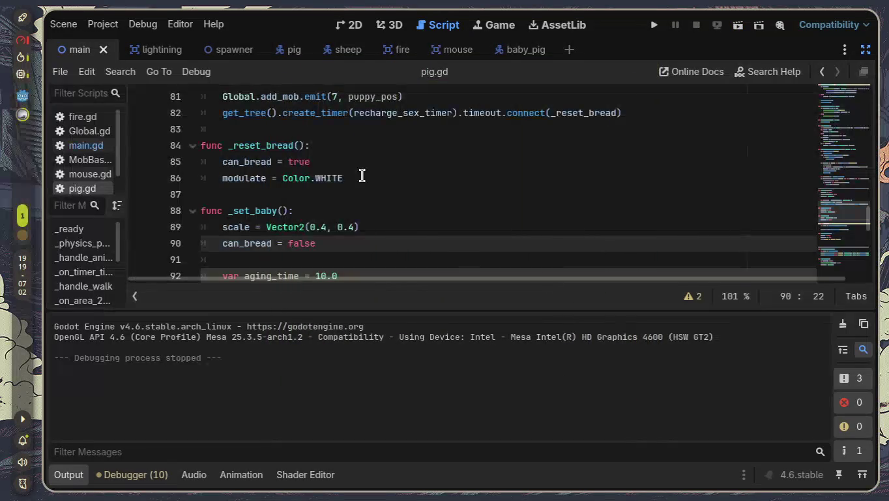
- Hide the Output log and switch to the baby_pig scene
scroll(390, 197, "up", 1)
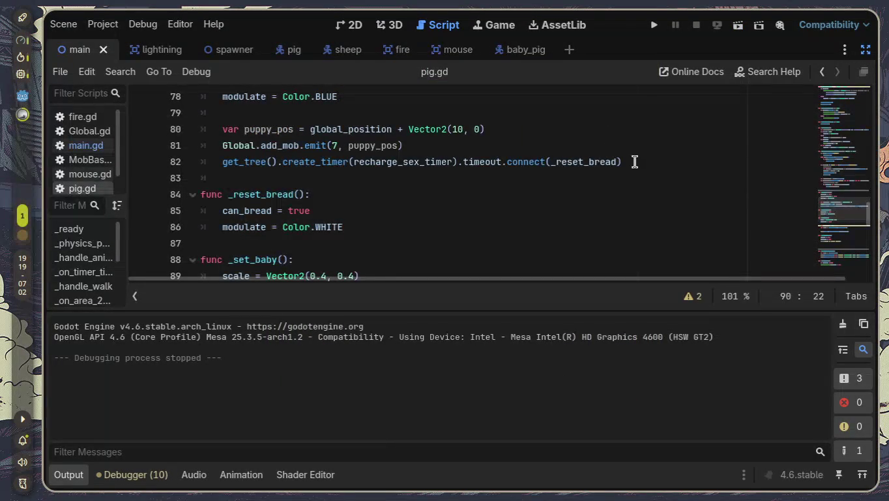
left_click(73, 475)
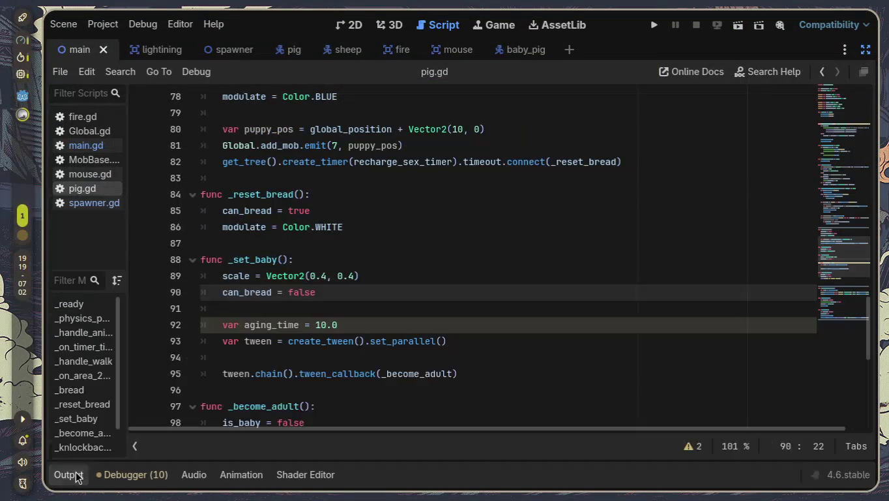
left_click(523, 51)
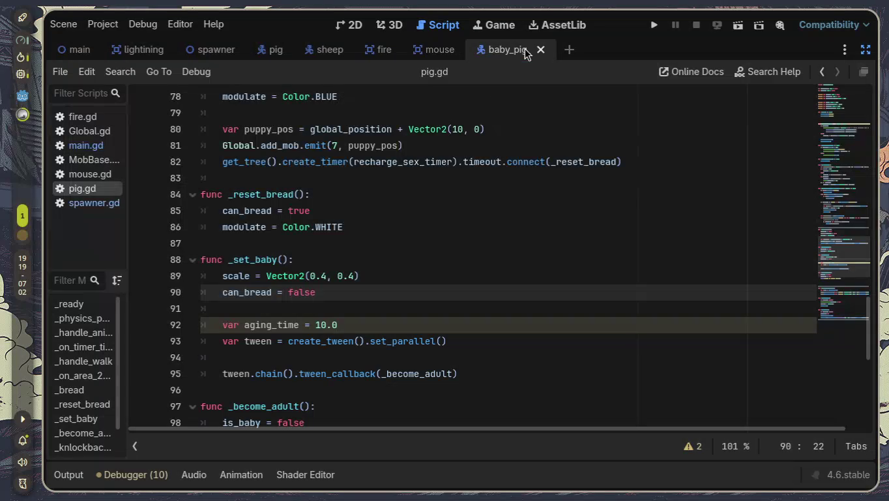
- Show baby_pig in 2D with side panels restored, and attach a new baby_pig.gd to Baby_Pig
left_click(349, 21)
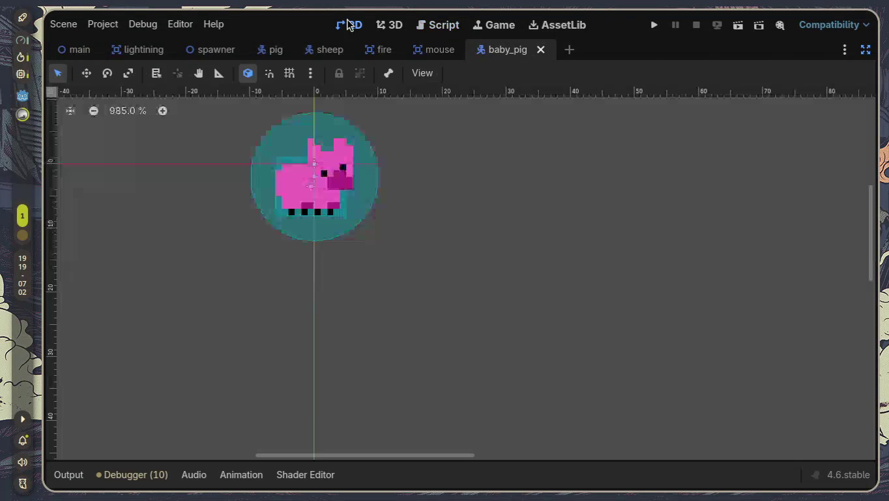
left_click(866, 50)
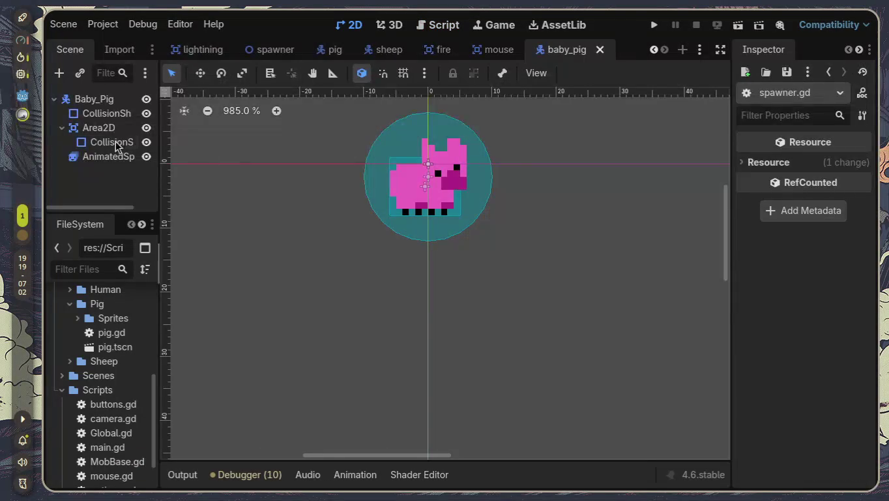
left_click(124, 99)
left_click(124, 72)
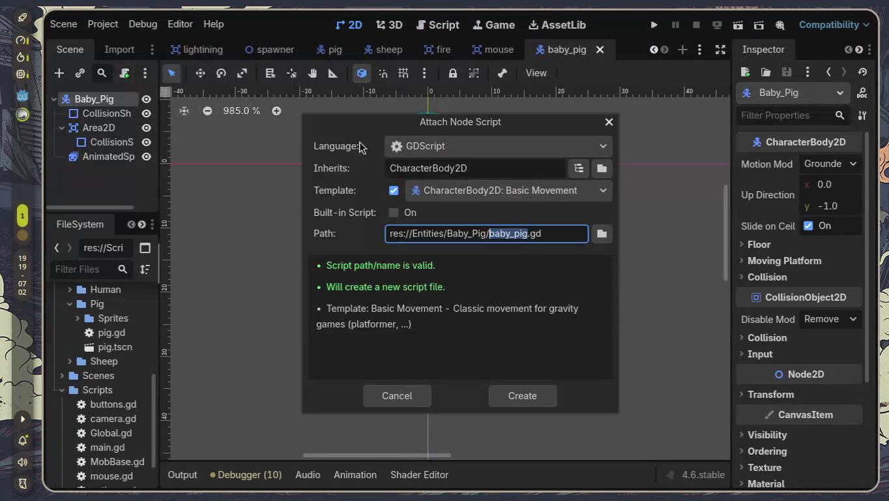
left_click(599, 233)
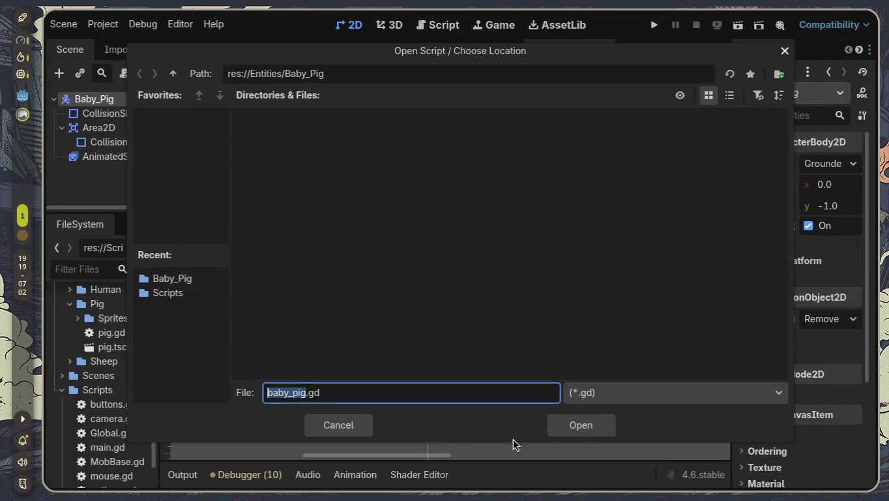
left_click(578, 427)
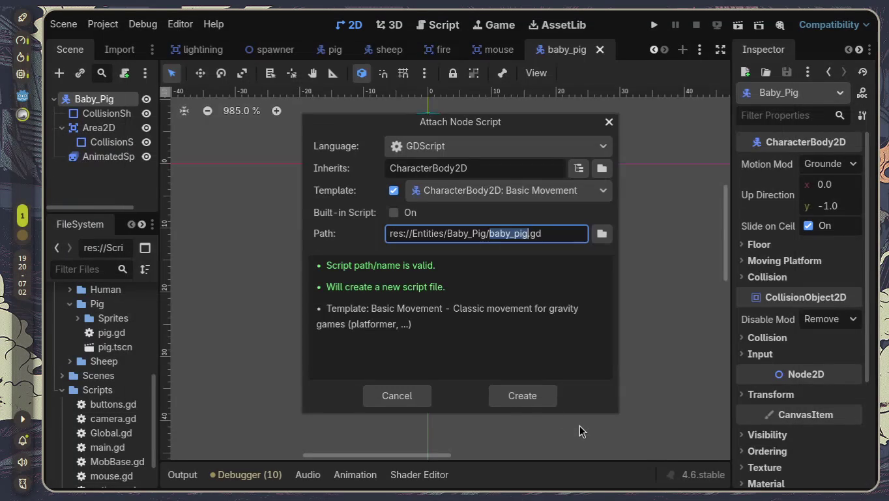
left_click(525, 399)
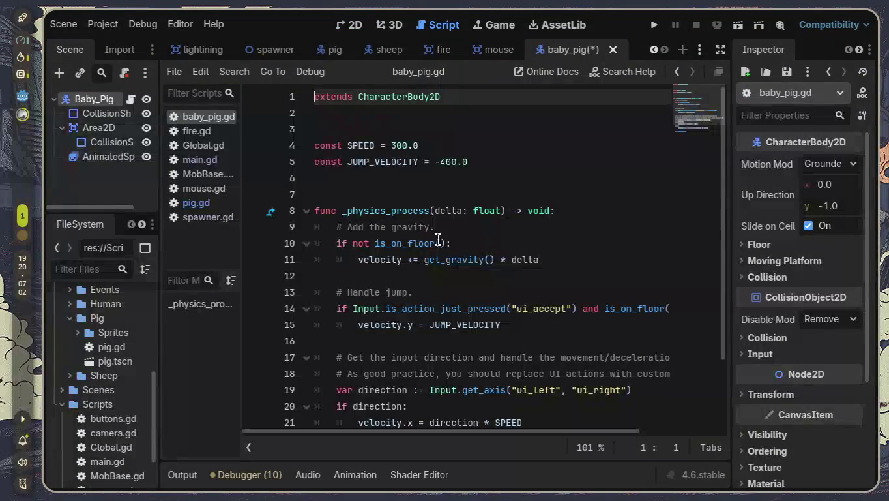
- Delete the template code and copy pig.gd's lines from the in_panic flag through _ready
mouse_move(331, 123)
left_mouse_down()
mouse_move(328, 210)
mouse_move(607, 497)
left_mouse_up()
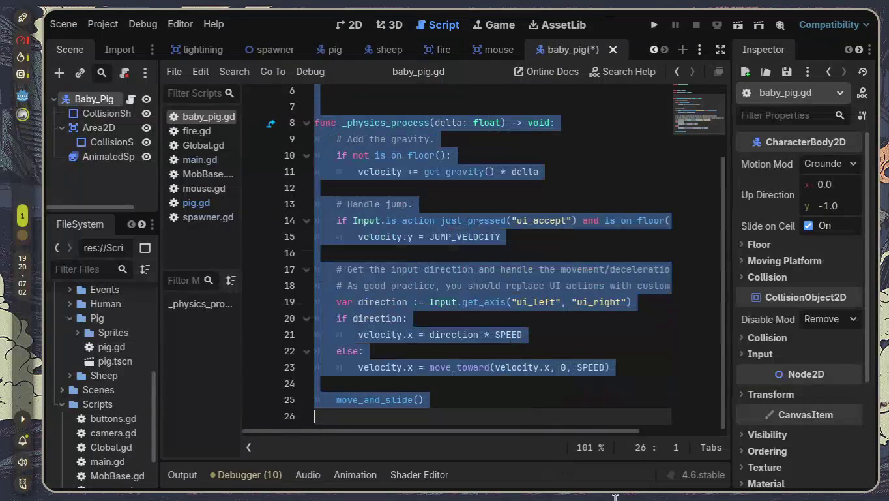
key("BackSpace")
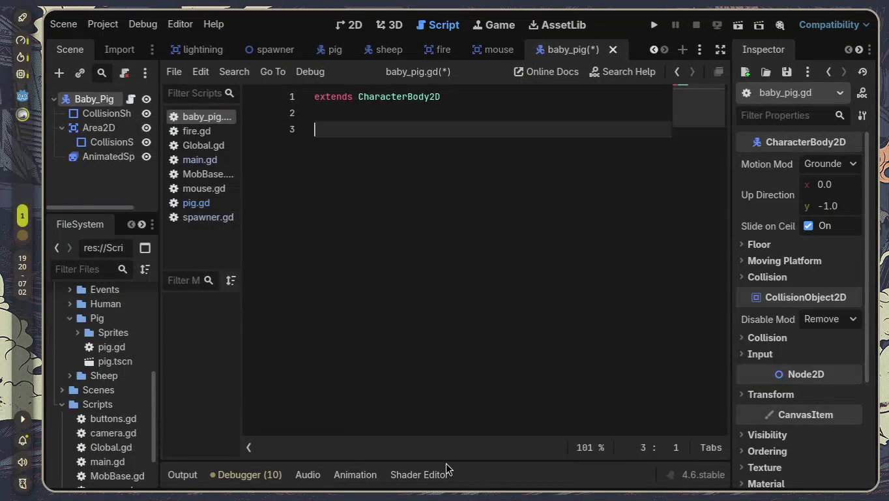
left_click(198, 203)
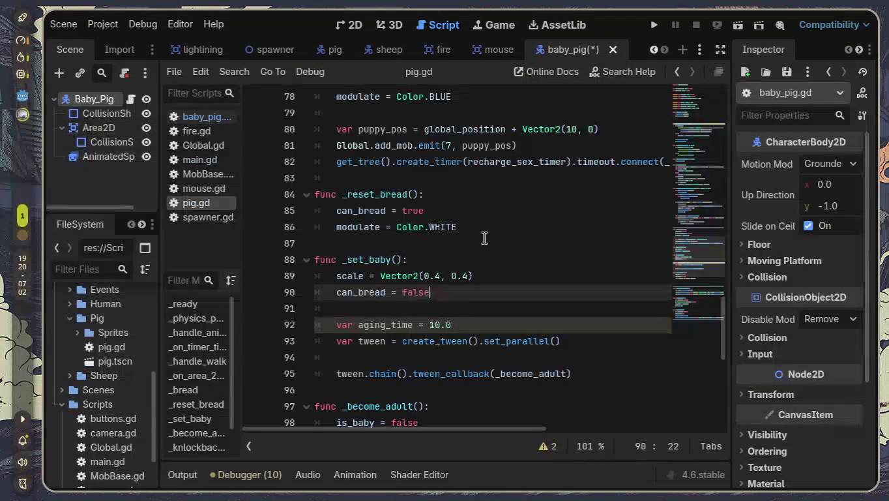
scroll(484, 238, "up", 20)
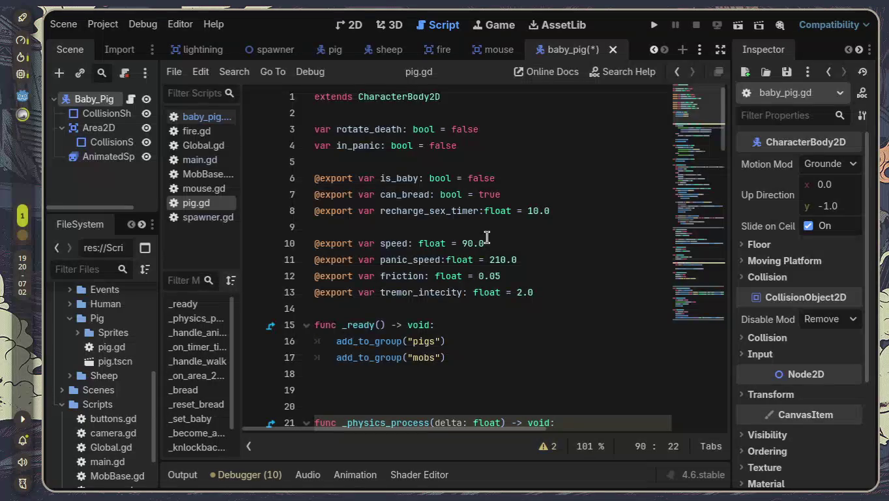
left_click(315, 145)
mouse_move(315, 145)
left_mouse_down()
mouse_move(362, 207)
mouse_move(457, 264)
mouse_move(518, 355)
left_mouse_up()
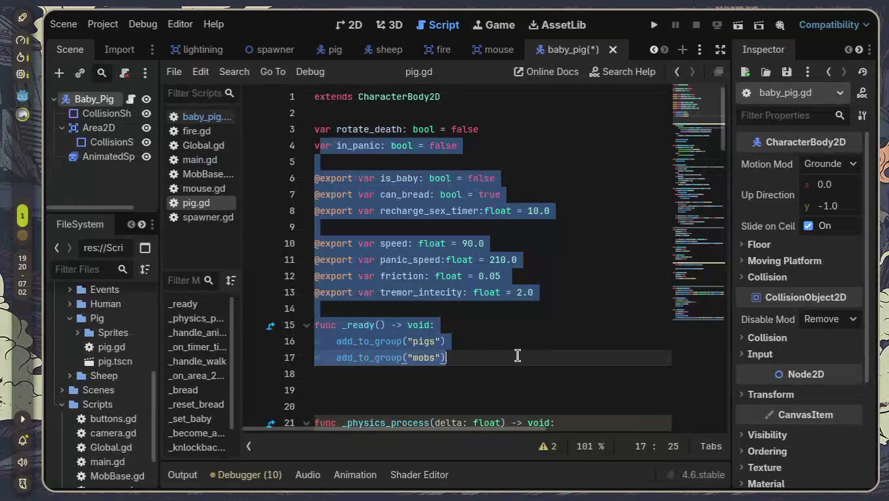
scroll(515, 354, "down", 3)
left_click(500, 290)
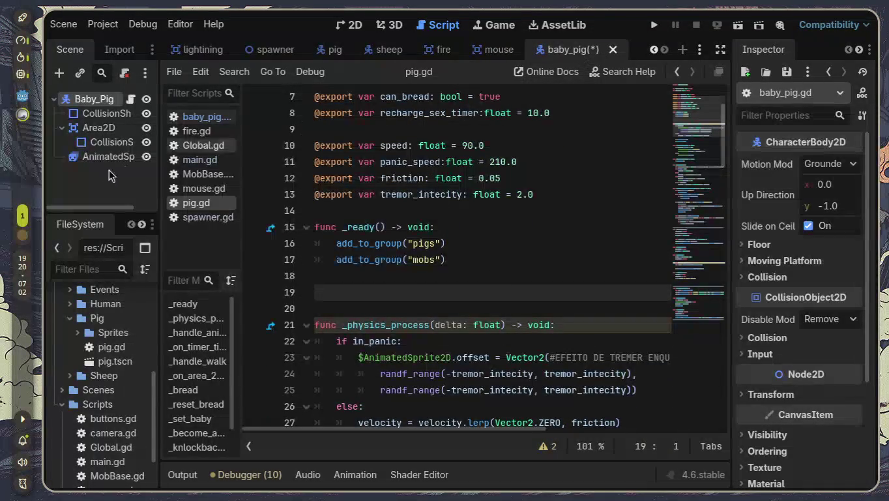
- In baby_pig.gd, fix the capitalised 'Var' on line 3 to 'var' and save
left_click(206, 118)
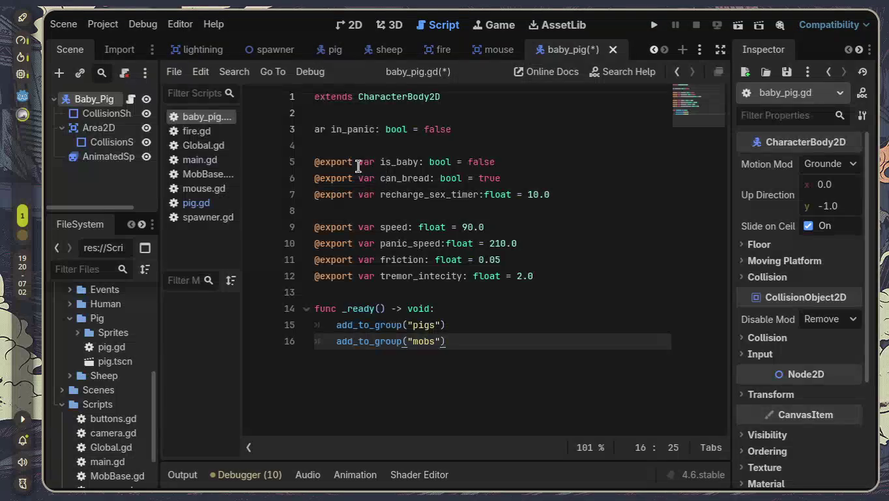
left_click(315, 131)
type("V")
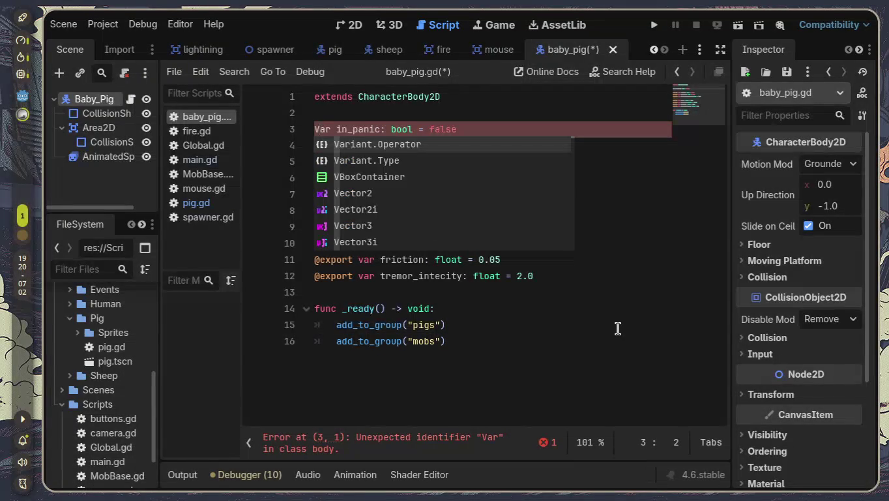
key("BackSpace")
type("v")
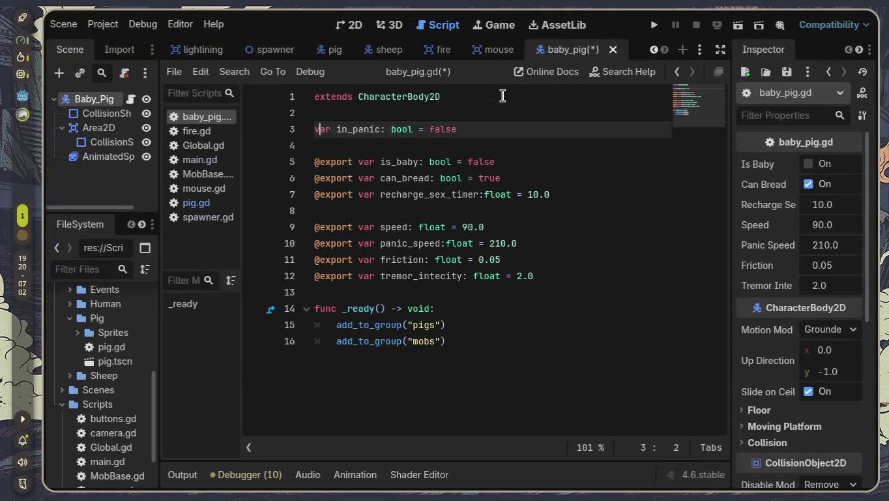
key("ctrl+s")
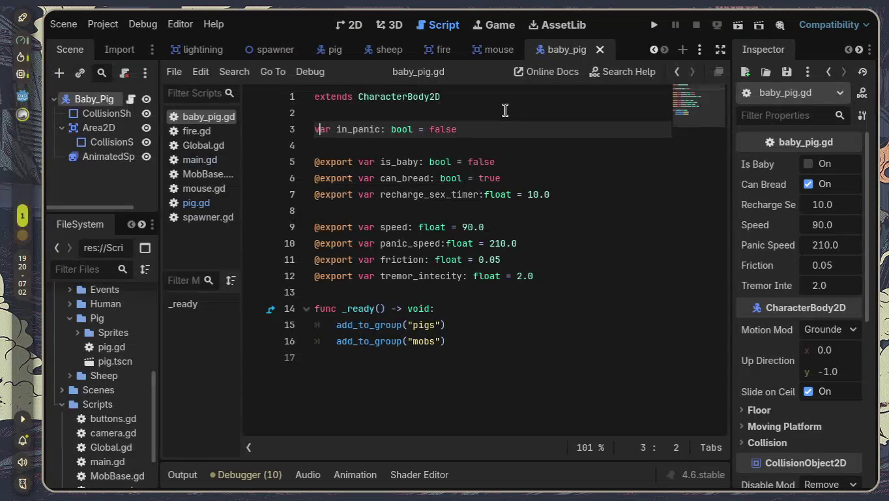
right_click(497, 54)
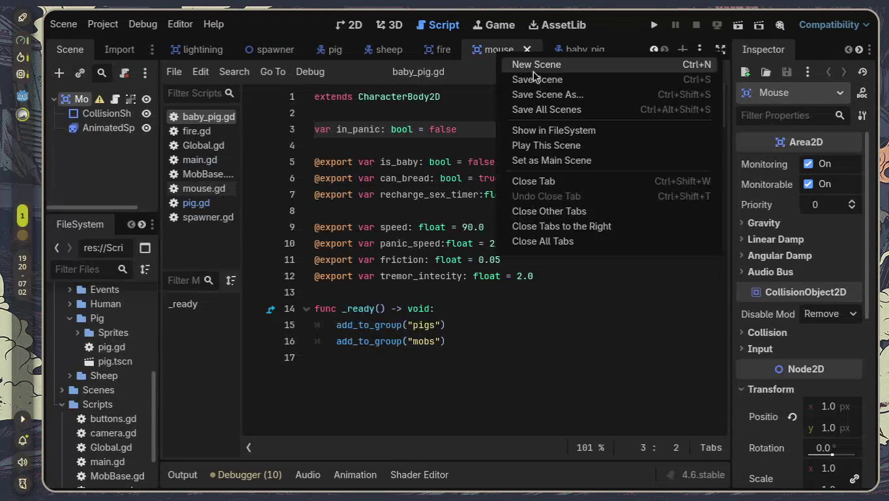
- Close the mouse, fire, sheep, spawner and lightning scene tabs
left_click(552, 182)
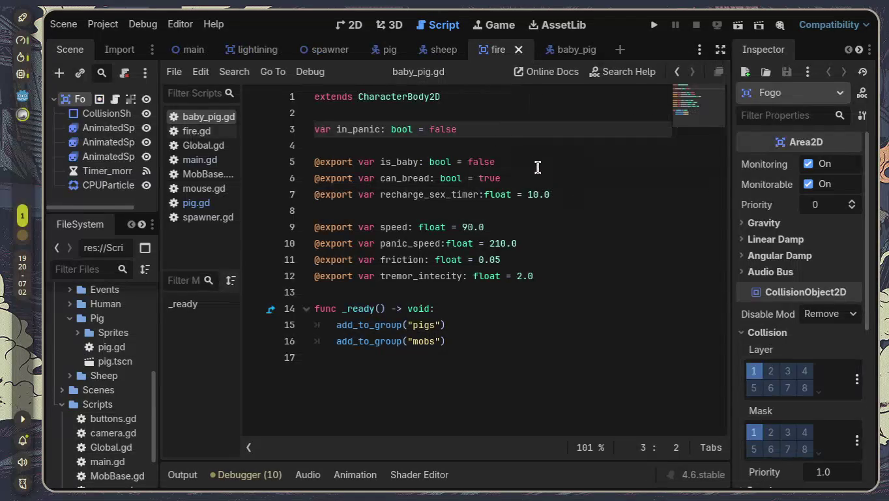
left_click(519, 49)
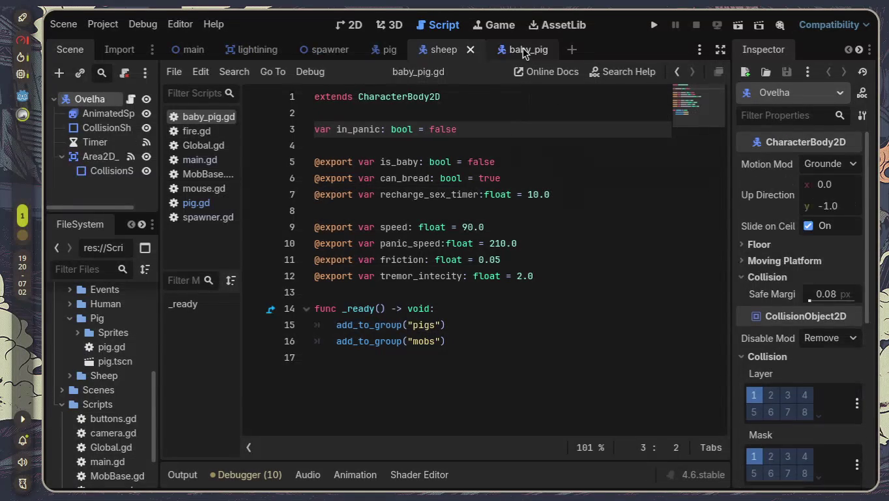
left_click(475, 50)
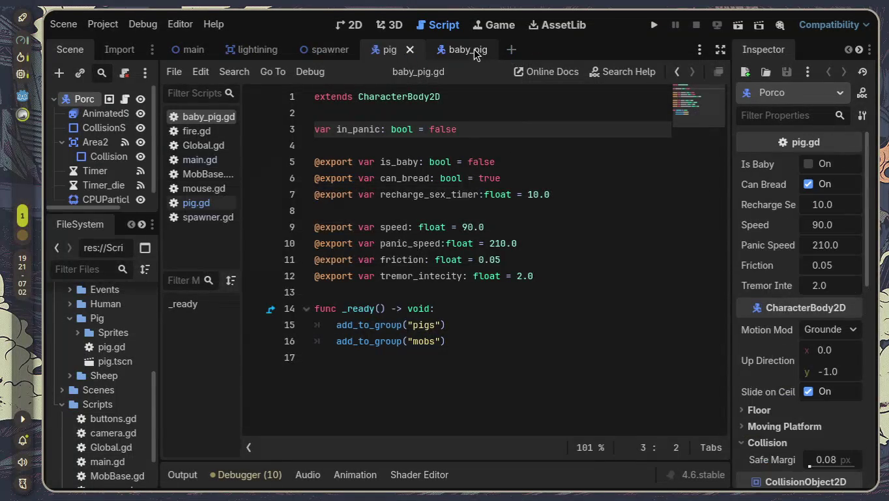
right_click(343, 52)
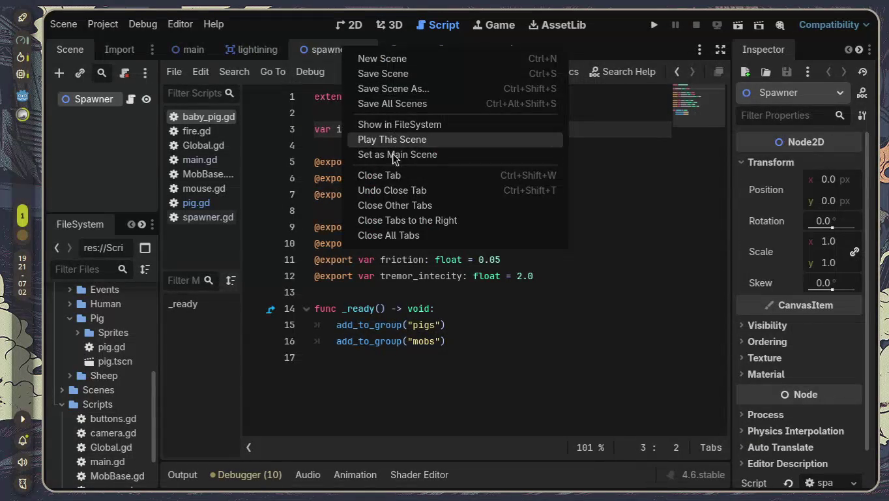
left_click(394, 176)
right_click(259, 52)
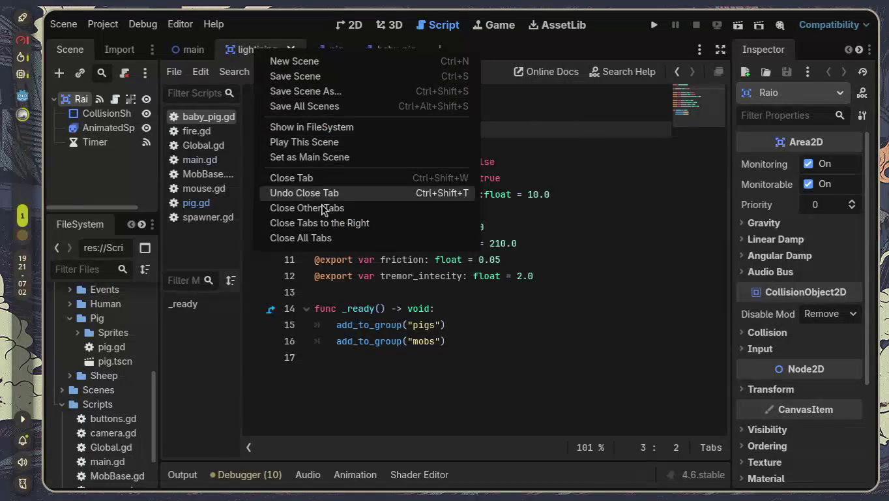
left_click(306, 181)
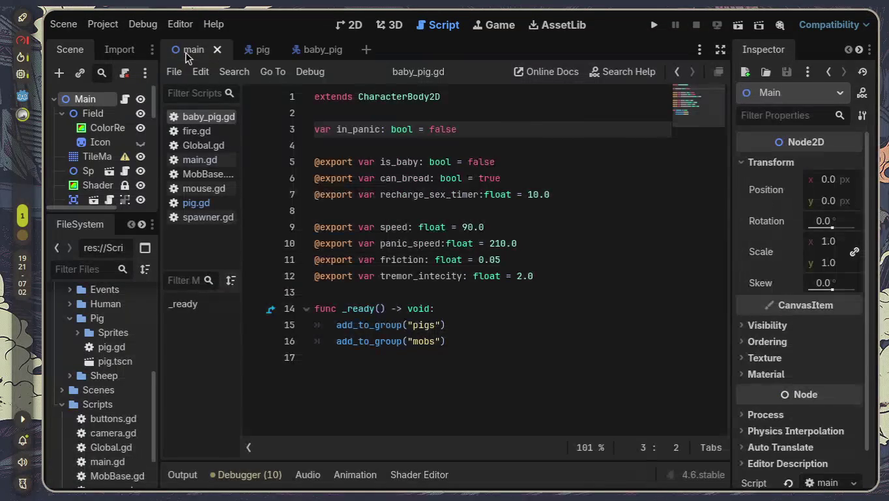
left_click(260, 54)
left_click(307, 50)
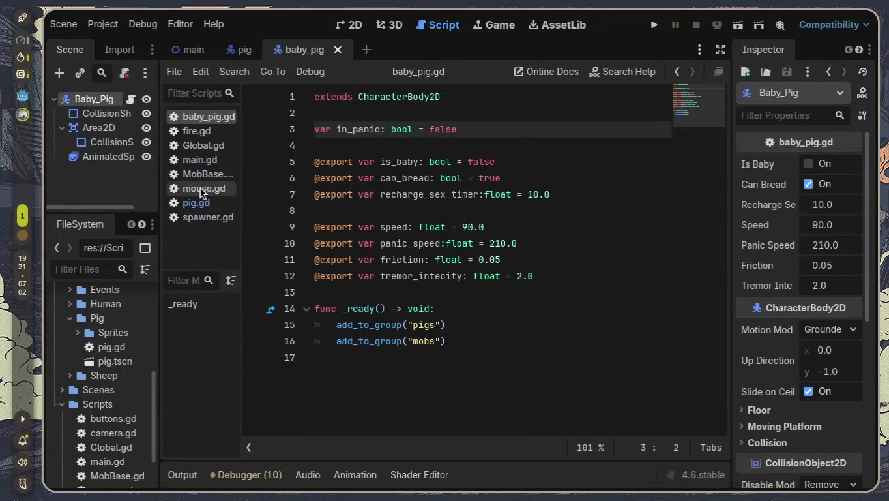
- Close all other scripts from fire.gd's menu, then close all scripts
right_click(199, 133)
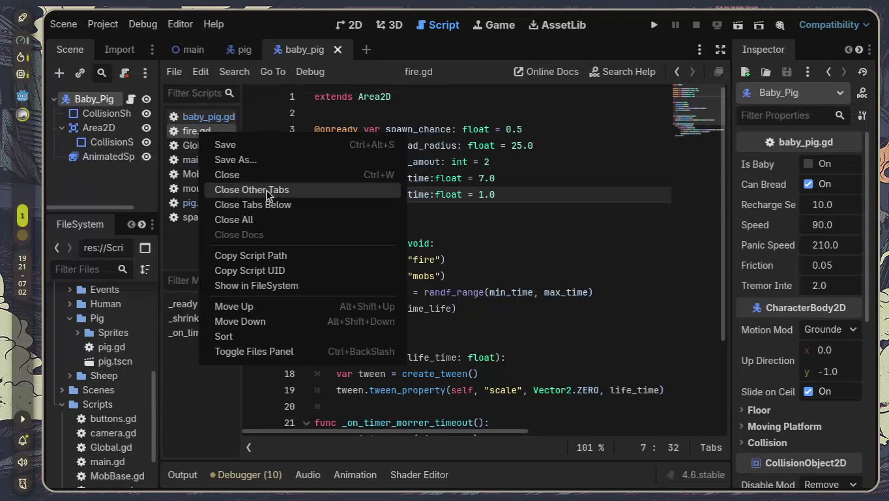
left_click(287, 191)
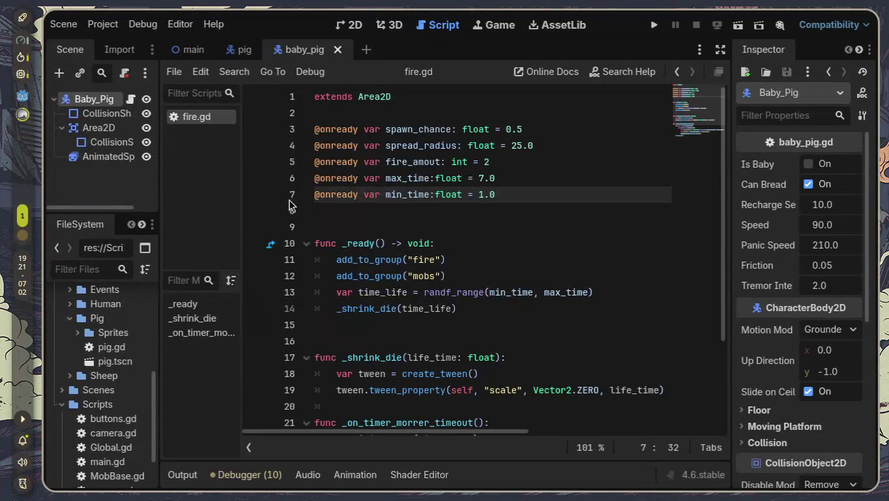
right_click(200, 120)
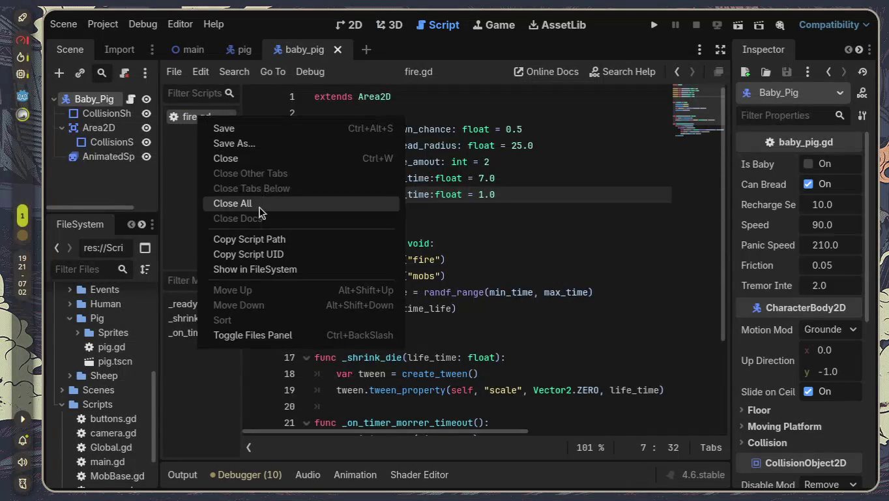
left_click(259, 204)
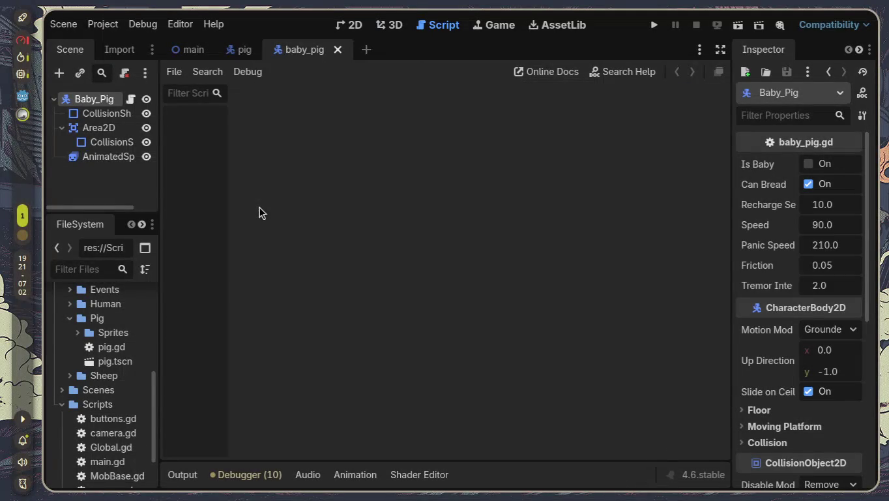
- Open baby_pig.gd and pig.gd, and select pig.gd's code from line 20 to the end
double_click(122, 348)
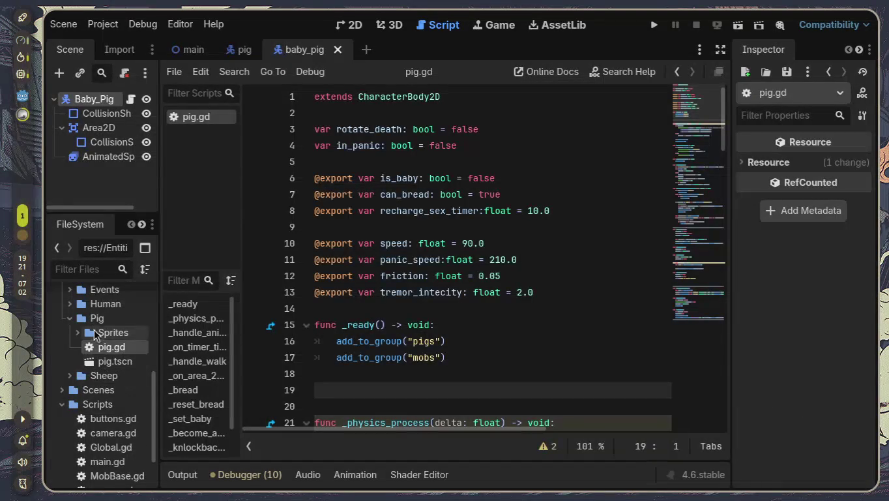
scroll(104, 336, "up", 2)
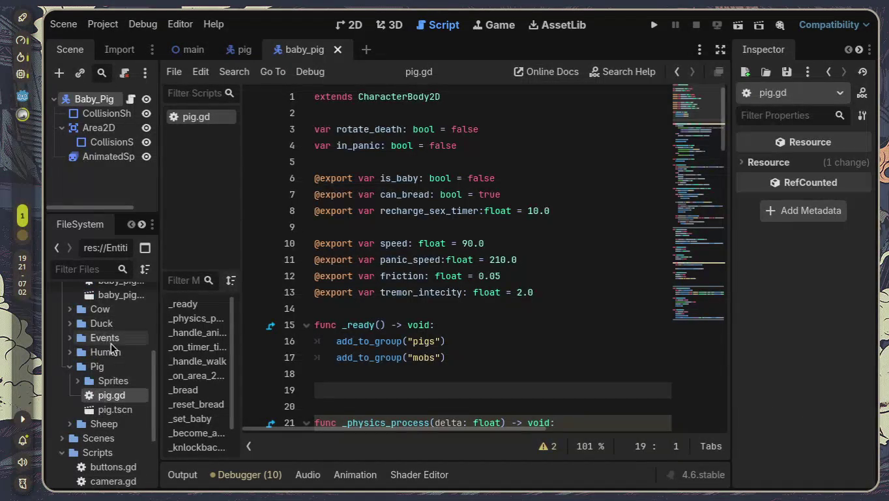
scroll(108, 338, "up", 2)
double_click(112, 333)
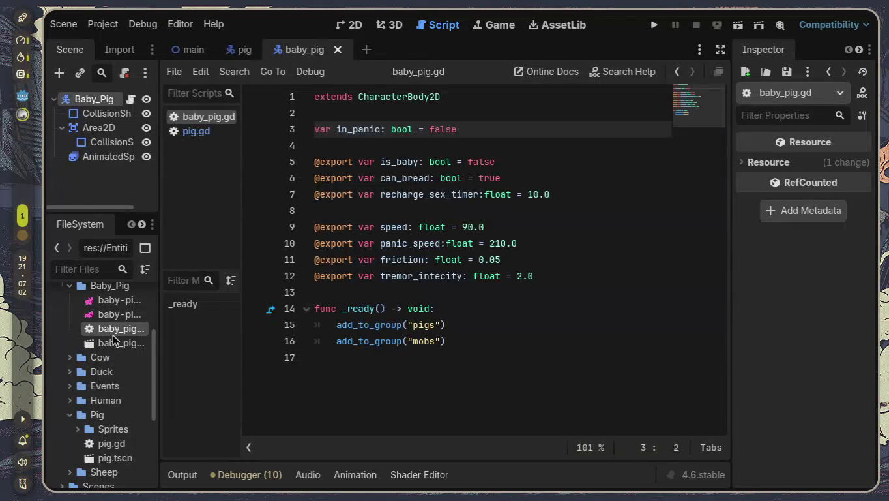
left_click(203, 131)
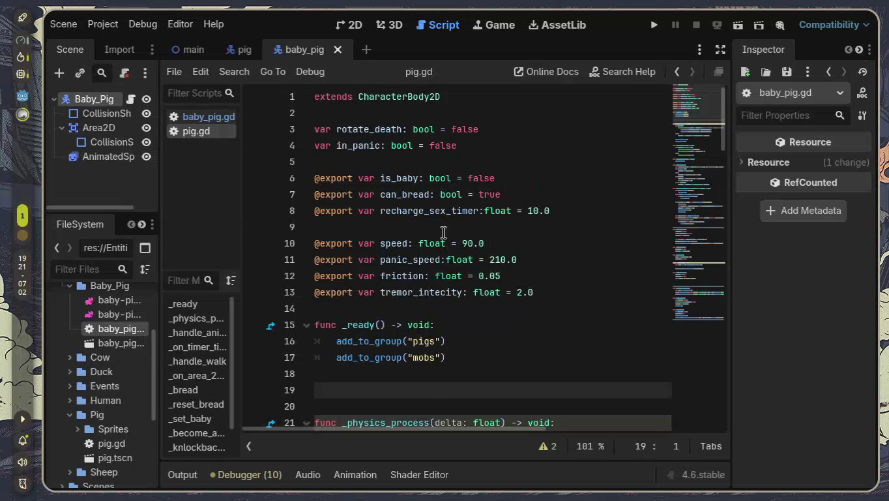
scroll(453, 251, "down", 5)
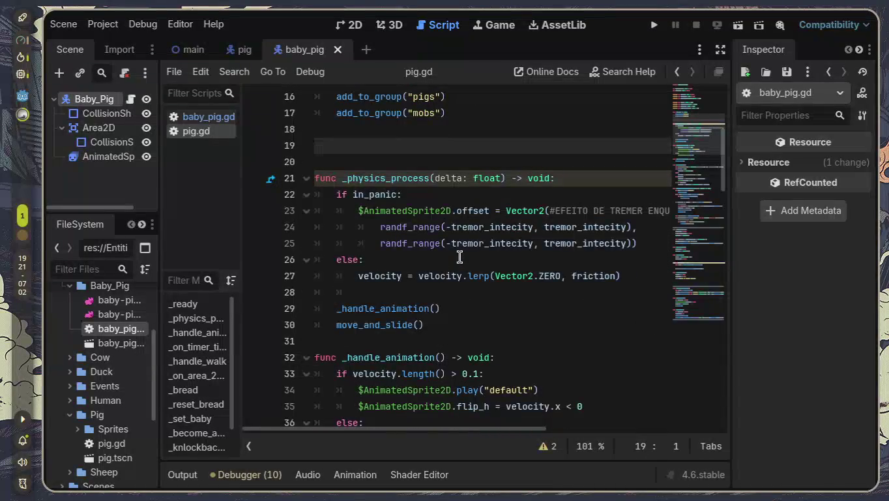
scroll(460, 256, "up", 5)
scroll(453, 254, "down", 4)
left_click(356, 215)
mouse_move(356, 215)
left_mouse_down()
mouse_move(477, 350)
mouse_move(540, 378)
mouse_move(739, 398)
left_mouse_up()
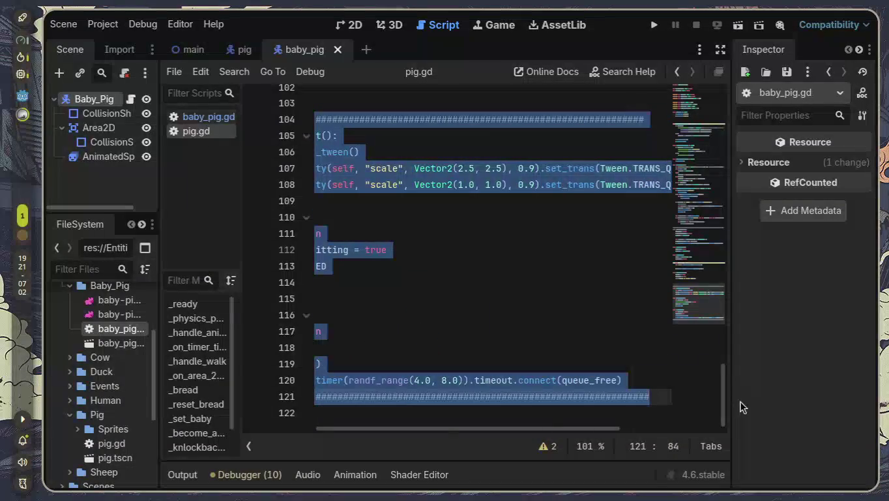
- Paste the copied code into baby_pig.gd at line 17, below its _ready function
left_click(235, 52)
left_click(300, 52)
left_click(207, 117)
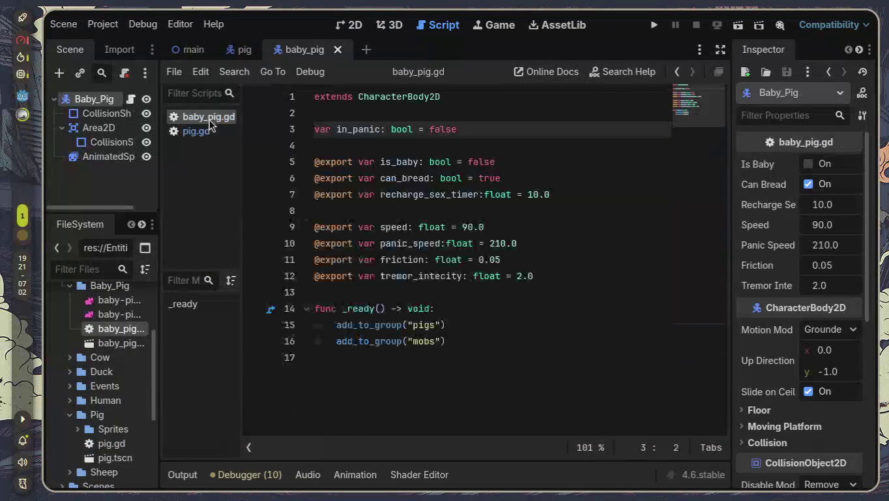
left_click(436, 375)
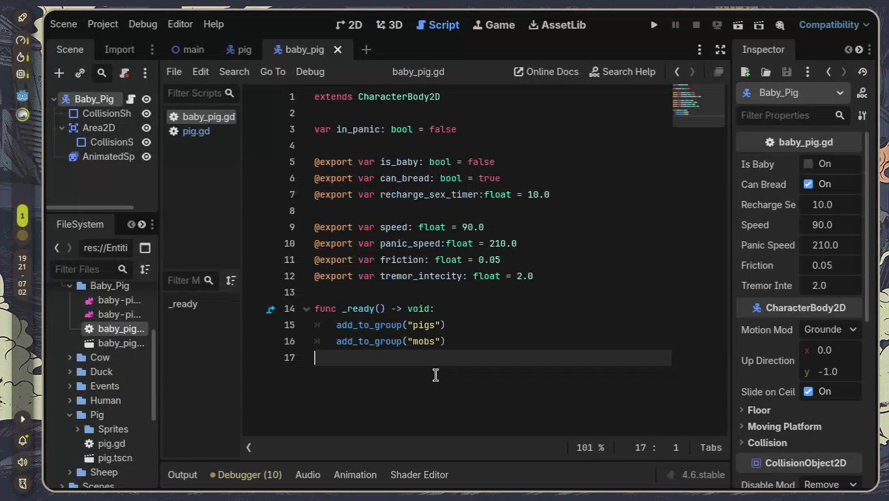
key("ctrl+v")
scroll(352, 433, "up", 1)
scroll(352, 433, "left", 3)
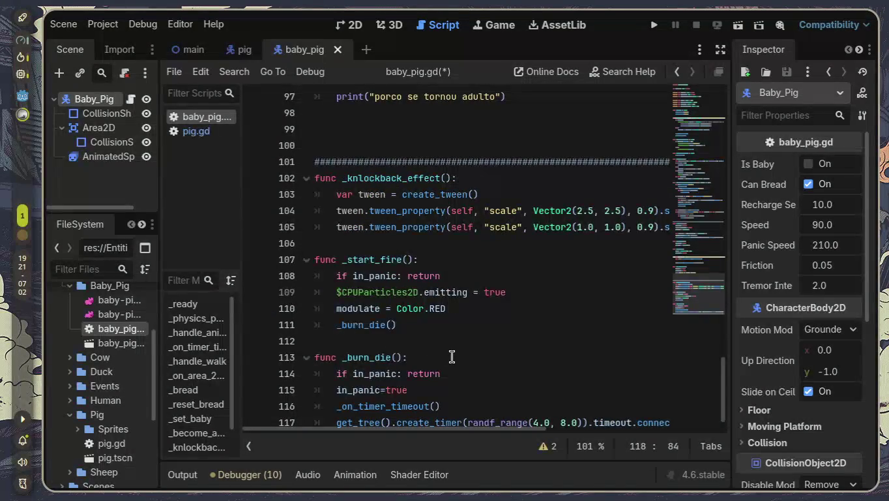
scroll(451, 354, "up", 7)
scroll(451, 354, "up", 8)
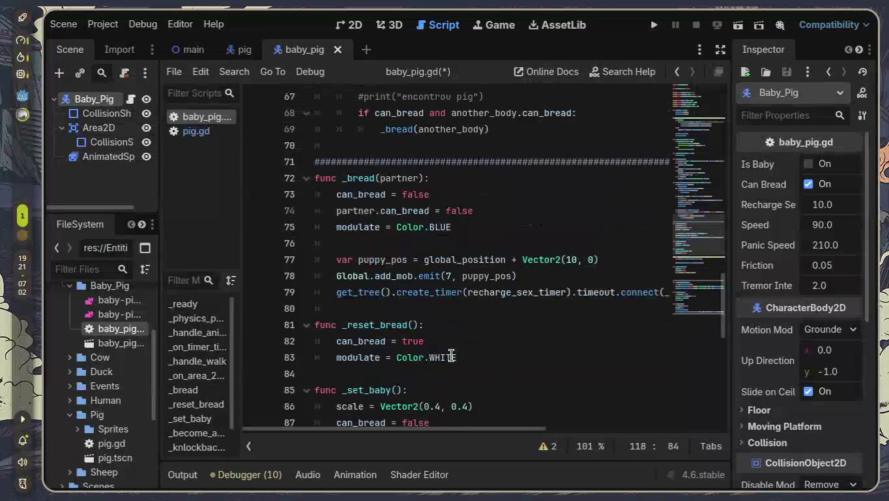
scroll(450, 354, "up", 16)
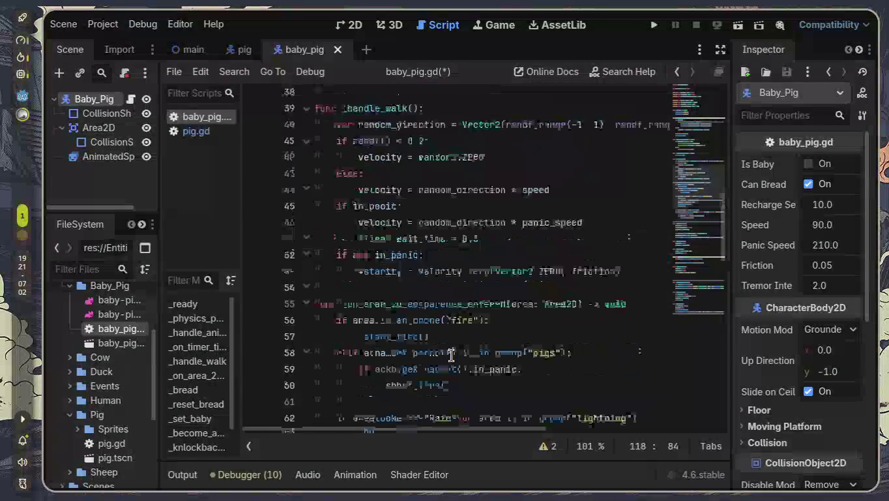
scroll(451, 354, "down", 1)
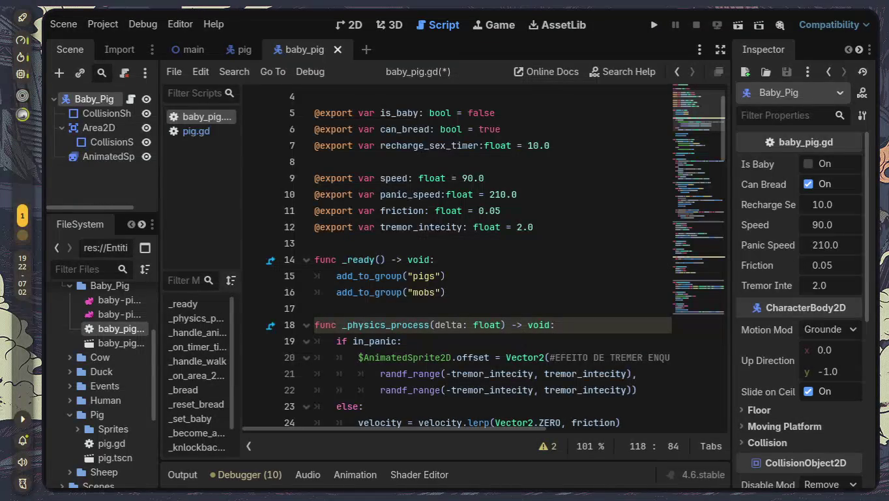
key("ctrl+a")
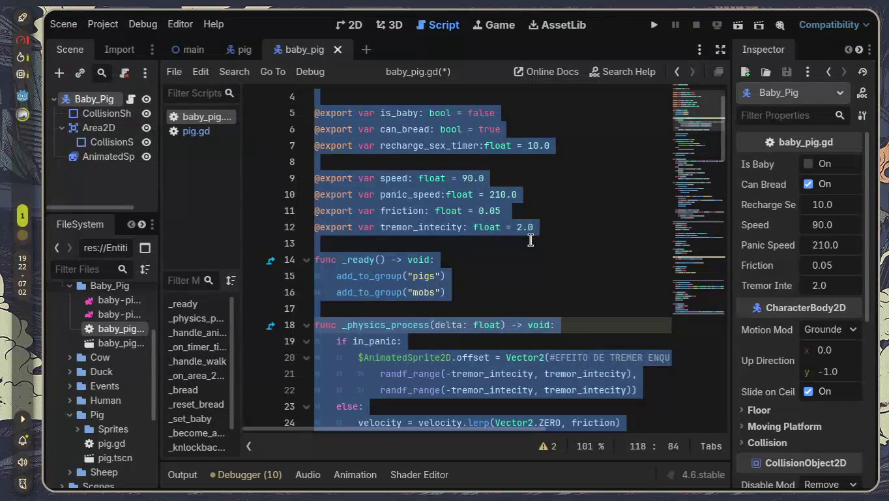
- Delete everything after 'extends CharacterBody2D' in baby_pig.gd, leaving a blank line below it
key("Delete")
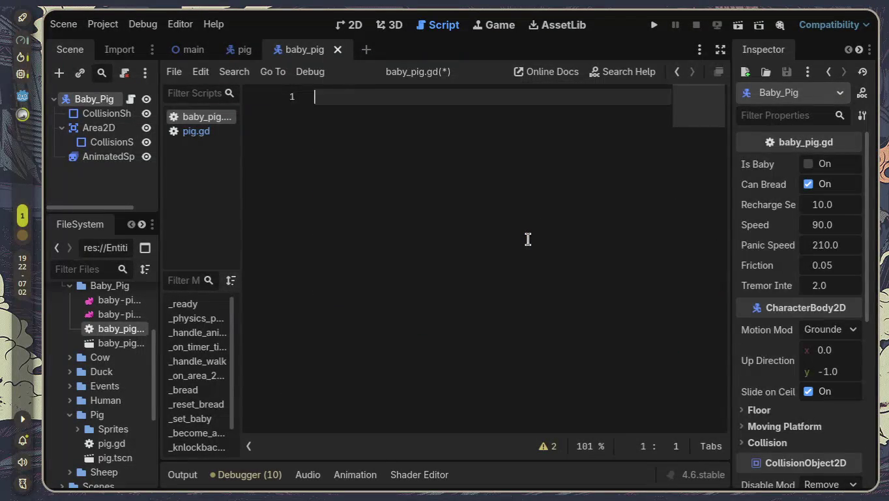
key("ctrl+z")
scroll(395, 261, "up", 3)
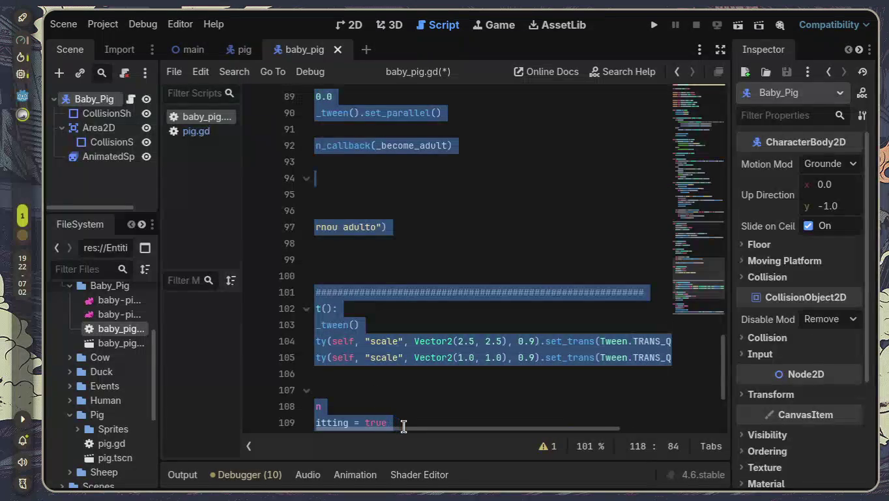
left_click_drag(396, 426, 255, 425)
scroll(376, 153, "up", 15)
scroll(364, 158, "up", 10)
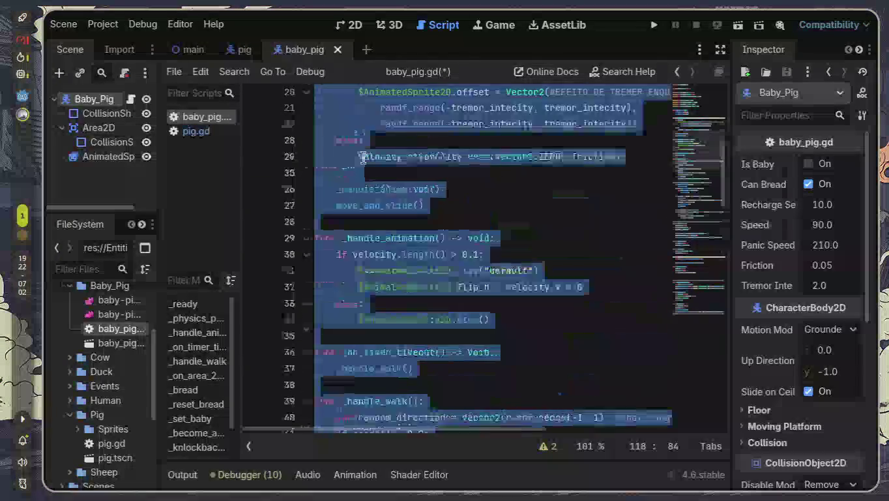
left_click(337, 121)
mouse_move(337, 120)
left_mouse_down()
mouse_move(489, 459)
mouse_move(532, 497)
left_mouse_up()
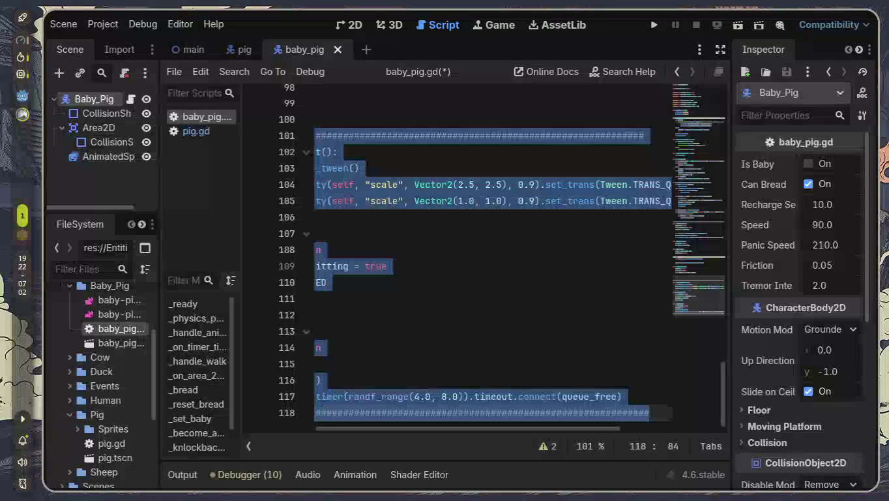
key("Delete")
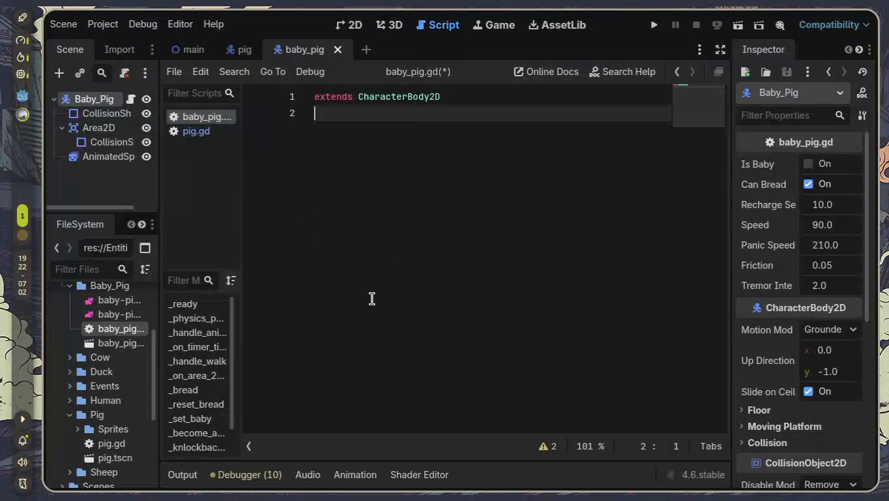
key("Return")
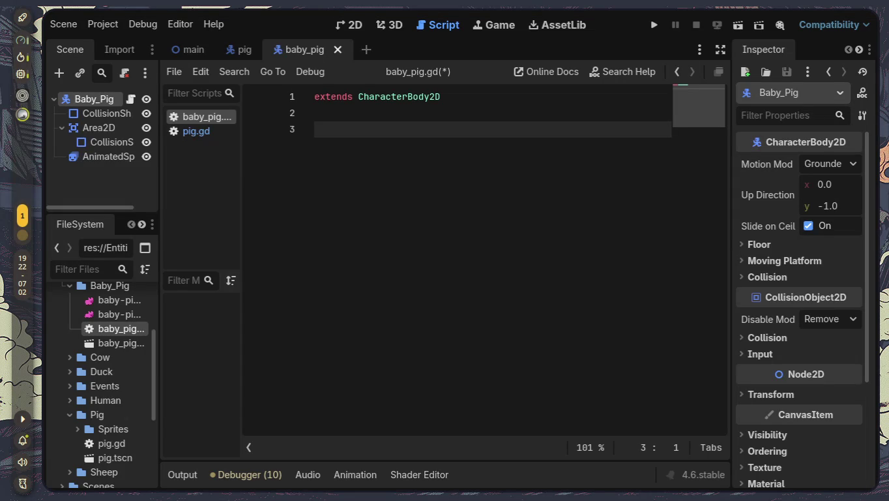
left_click(579, 214)
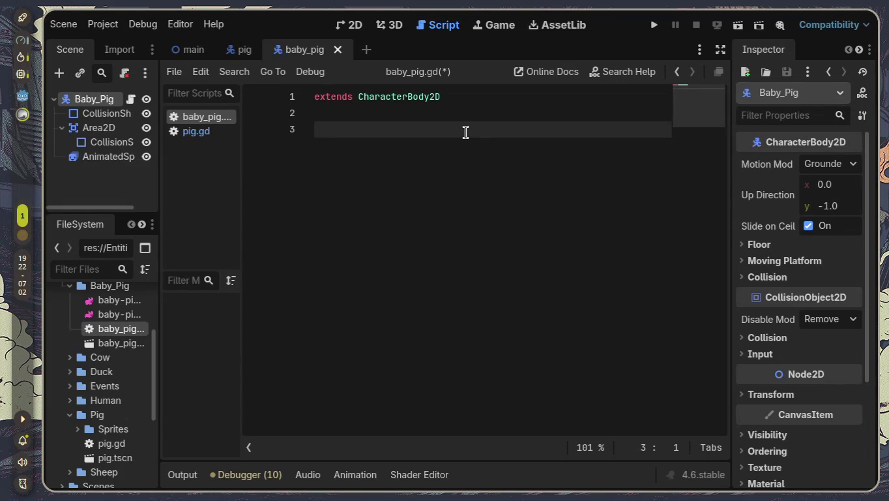
type("@ex")
type("port vat")
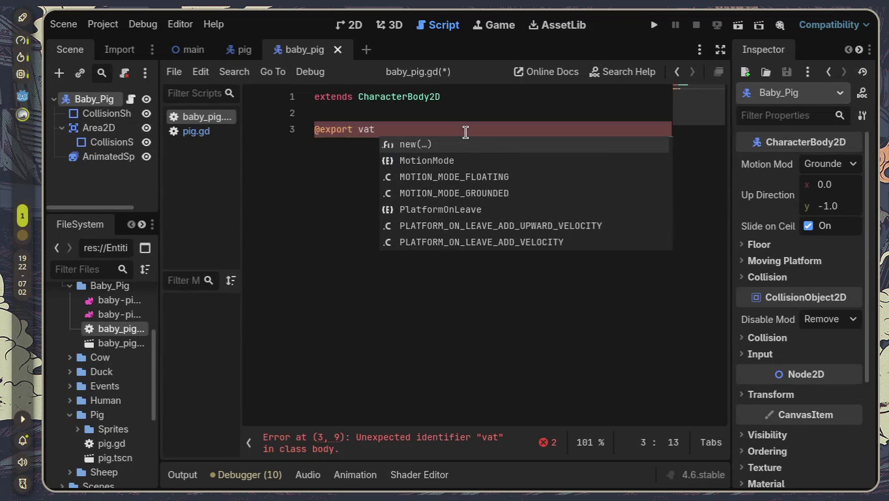
key("BackSpace")
type("r")
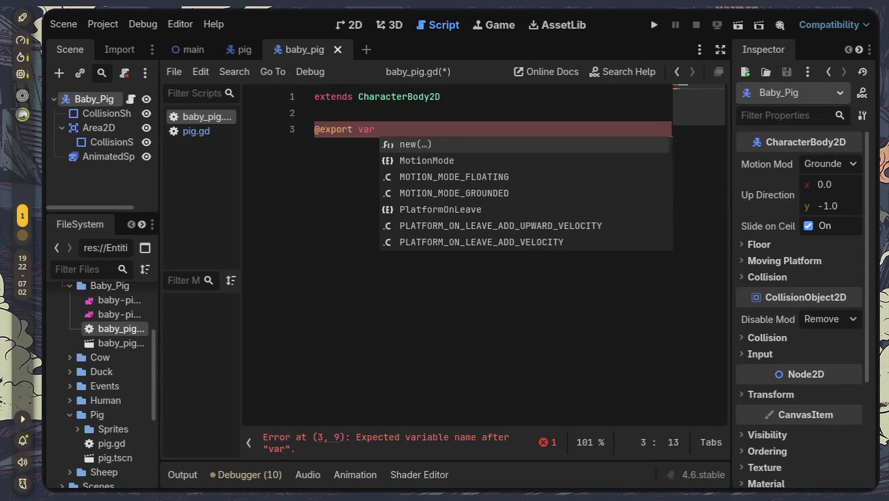
left_click(535, 128)
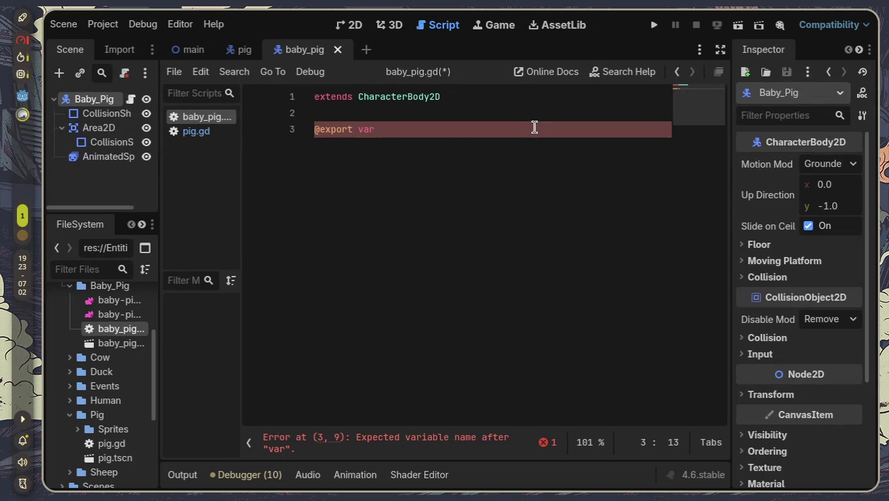
type("go")
type("own")
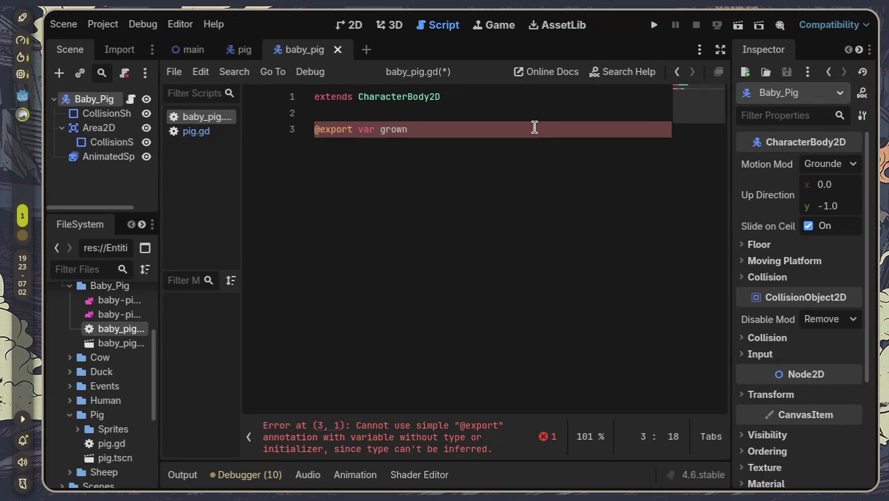
key("BackSpace")
type("th")
type("_sped")
type("e")
key("BackSpace")
key("BackSpace")
type("ed:")
type(" float ")
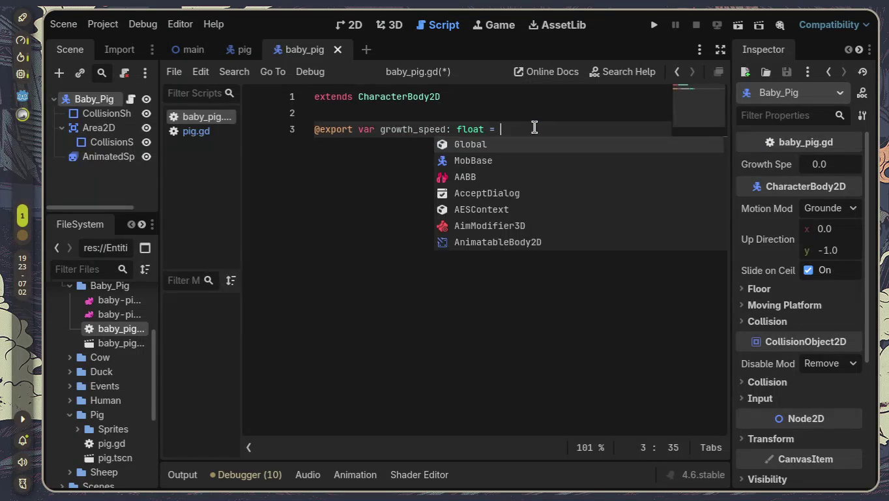
type("= ")
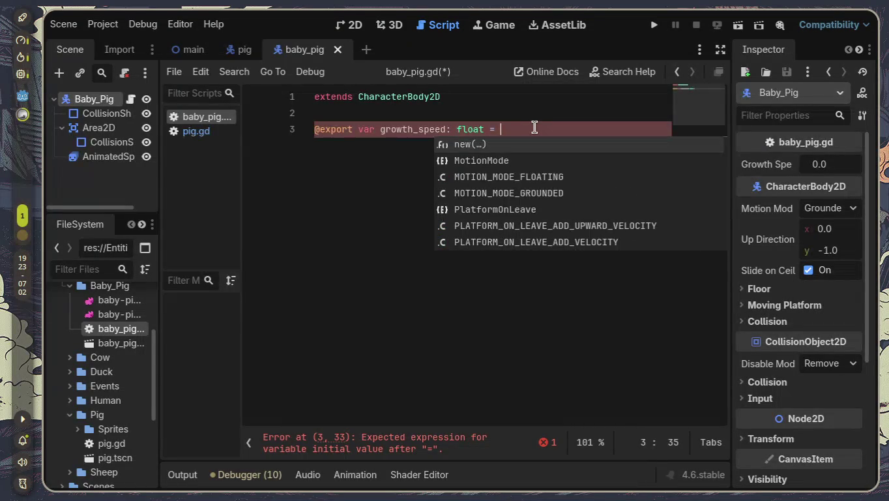
type("10.0")
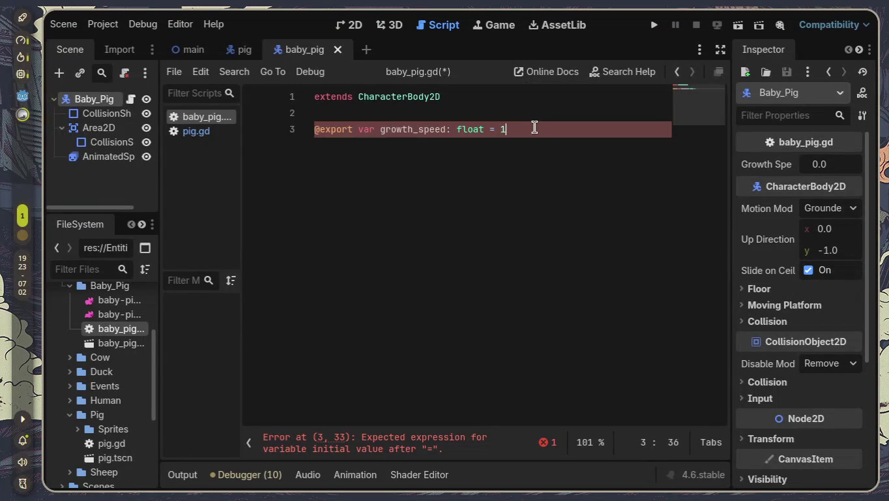
key("Return")
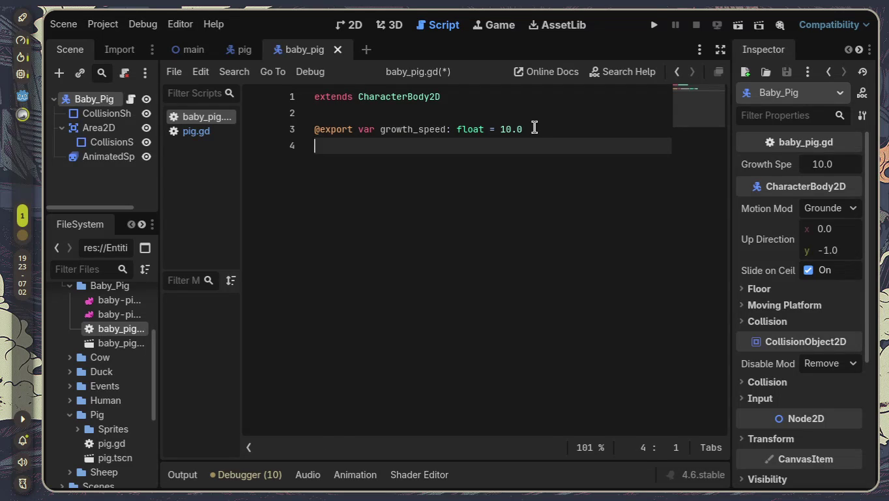
key("Return")
type("fu")
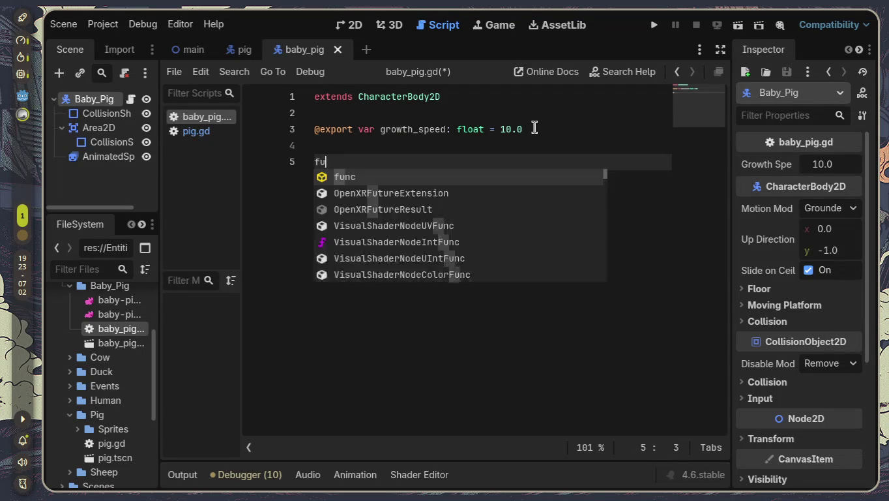
type("nc")
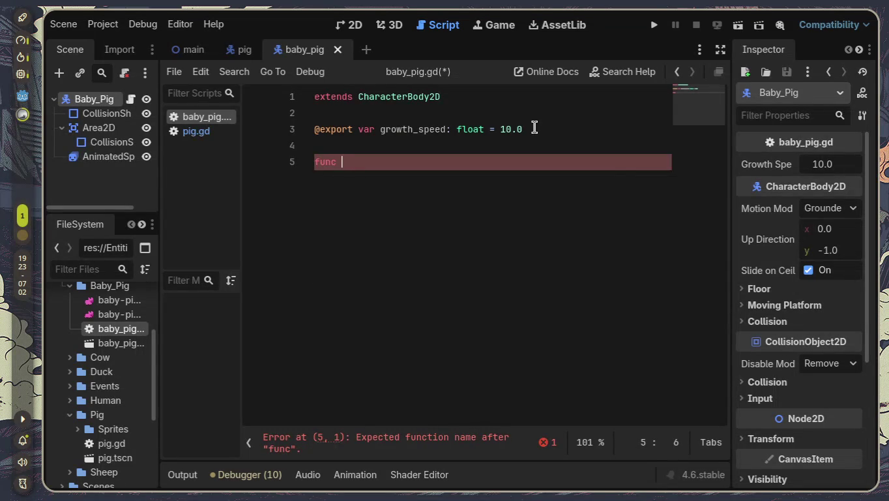
type(" _read")
- Complete the _ready header and try a Global reference on line 6, then clear it
key("Return")
key("Return")
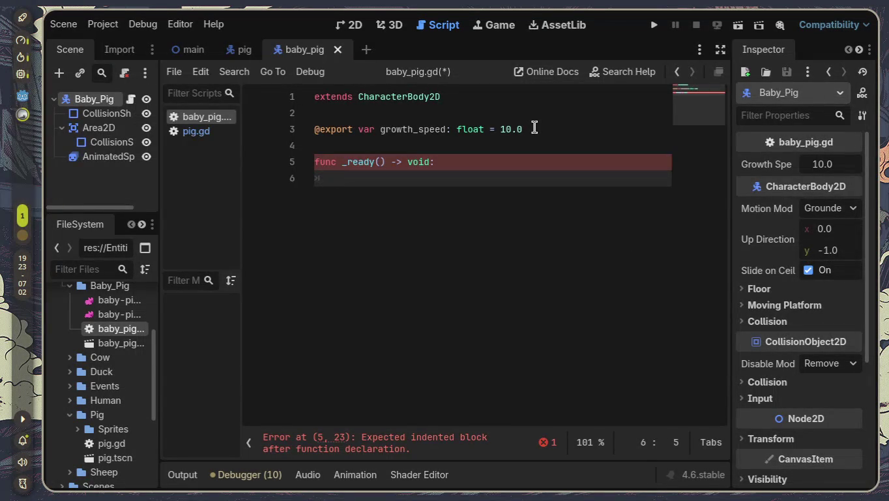
type("add")
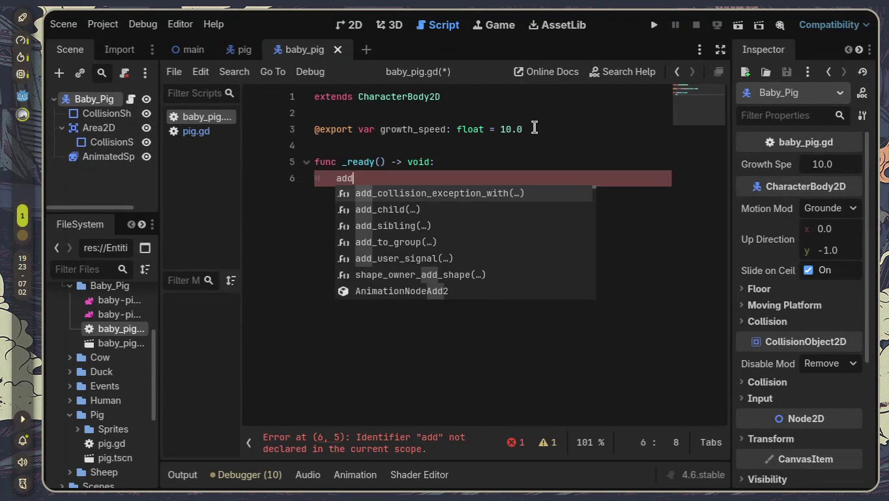
key("BackSpace")
key("BackSpace")
key("BackSpace")
type("global")
key("Left")
key("Left")
key("Left")
key("Left")
key("Left")
key("BackSpace")
type("G")
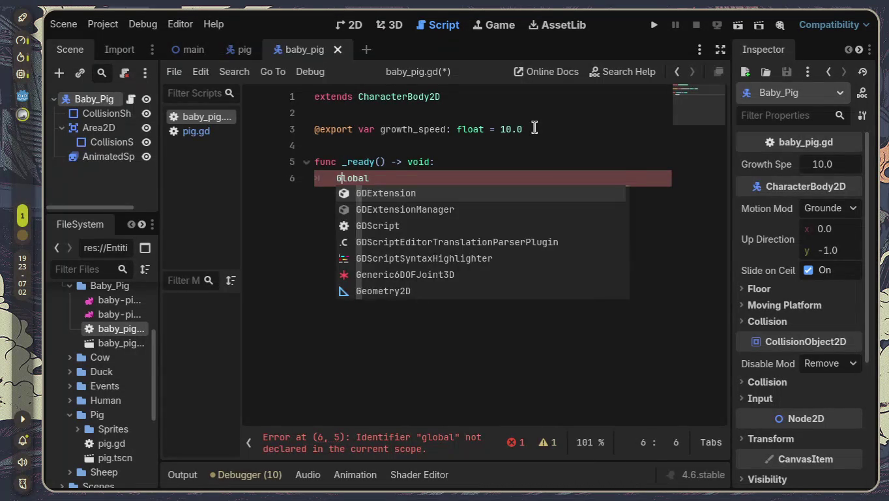
key("Return")
type(".")
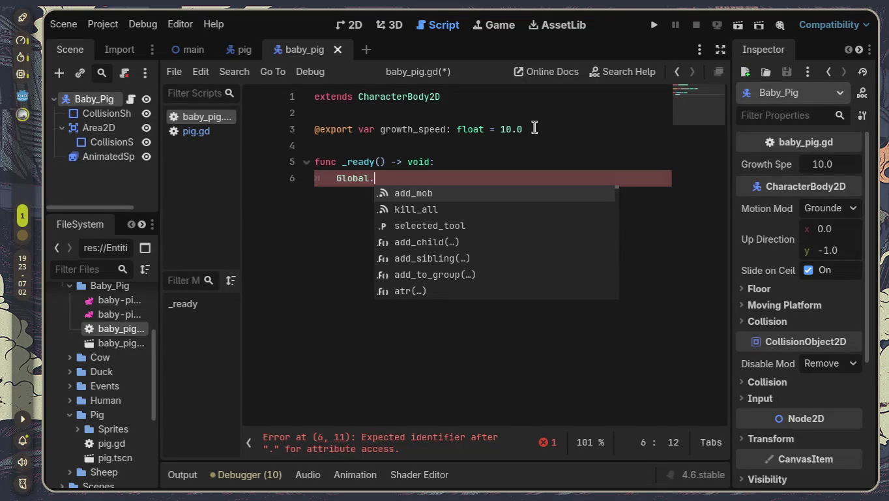
key("BackSpace")
key("BackSpace")
key("BackSpace")
- Add add_to_group("mobs") and add_to_group("pigs") inside _ready
type("add_t")
type("o")
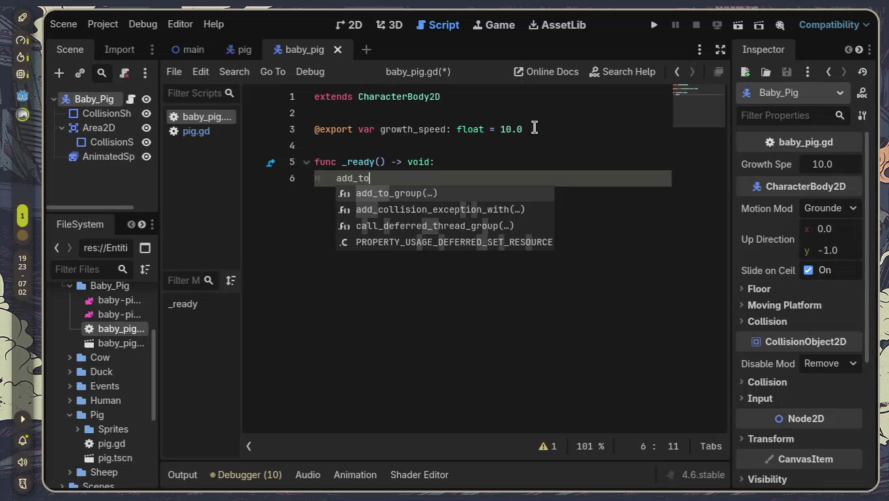
key("Return")
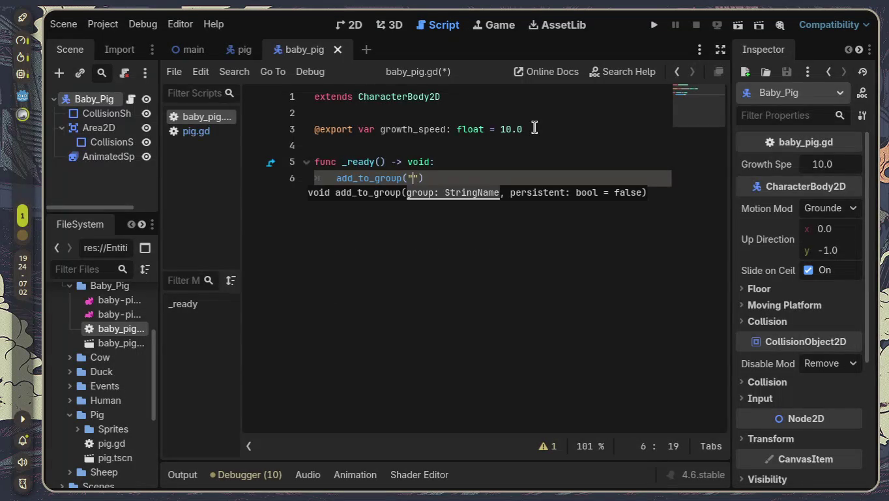
type("mobs")
key("Return")
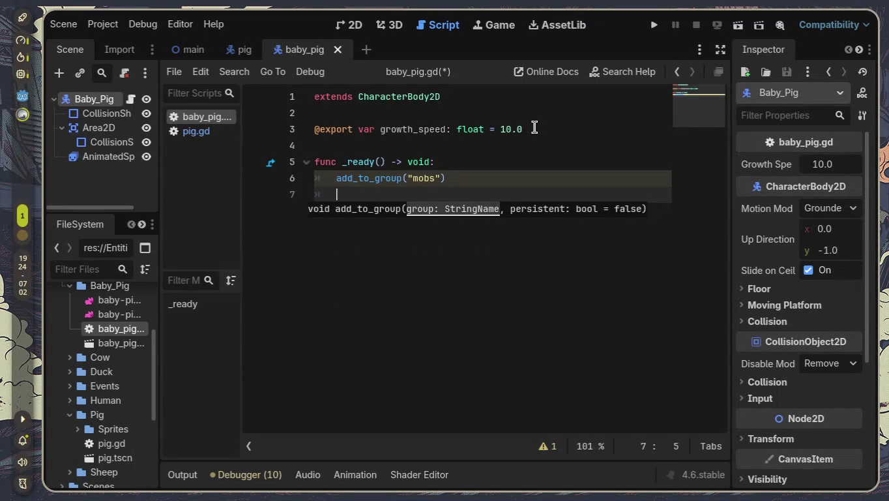
type("add_to")
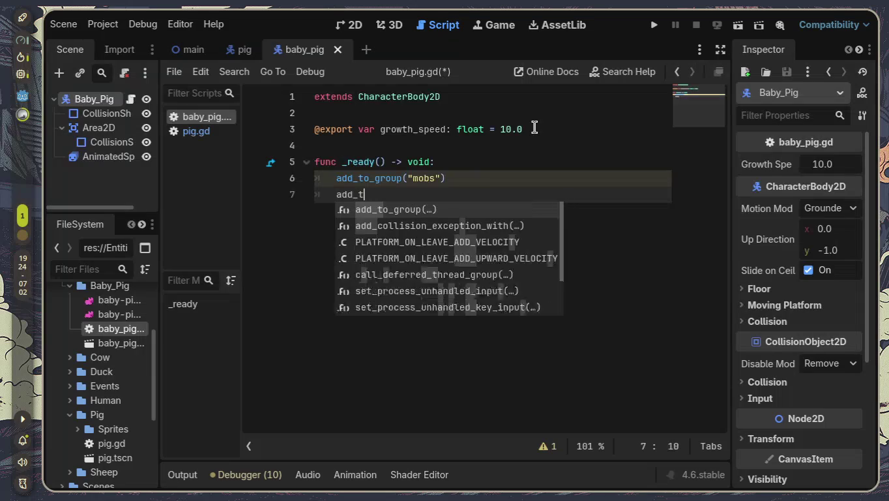
key("Return")
type("pigs")
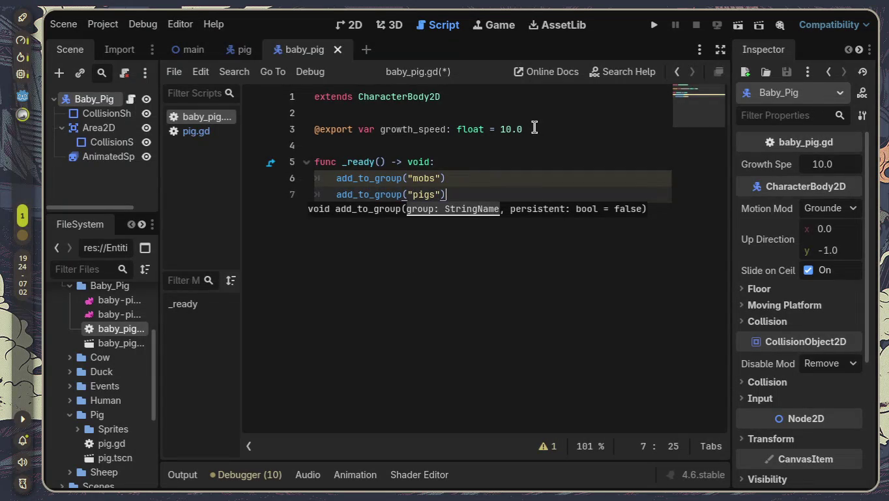
key("Return")
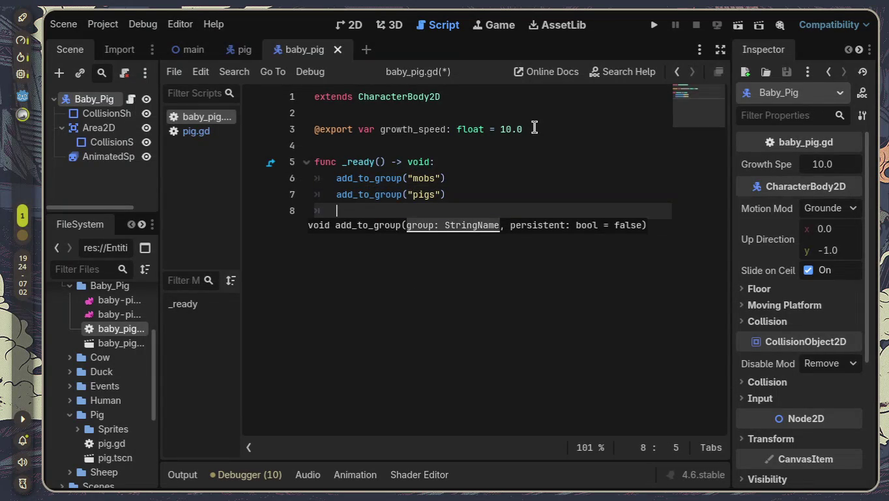
type("sca")
key("Return")
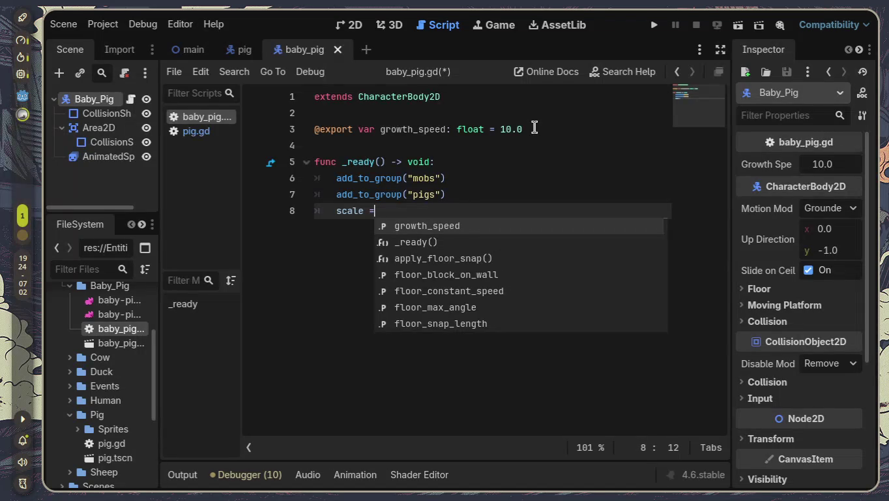
key("BackSpace")
key("BackSpace")
key("BackSpace")
key("BackSpace")
key("BackSpace")
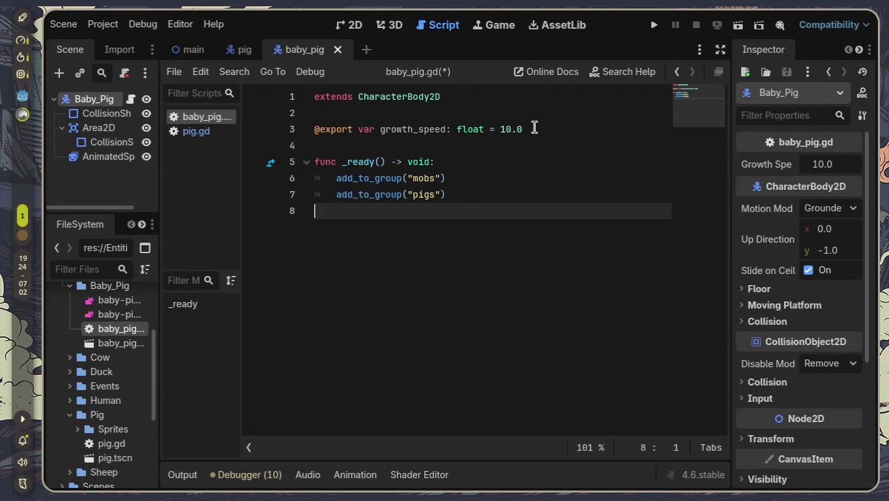
- Stub out a _start_aging() function containing only pass, then switch to pig.gd
key("Return")
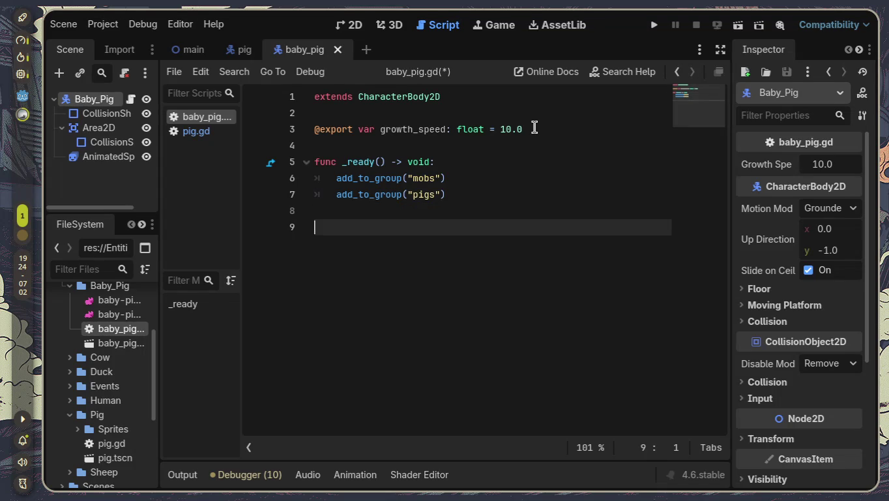
type("func _st")
type("art_aging(")
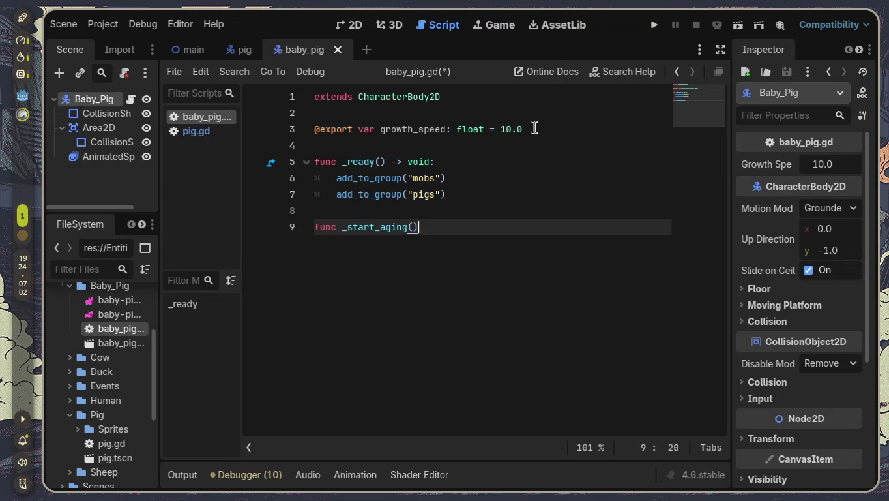
type(":")
key("Return")
type("pass")
left_click(212, 131)
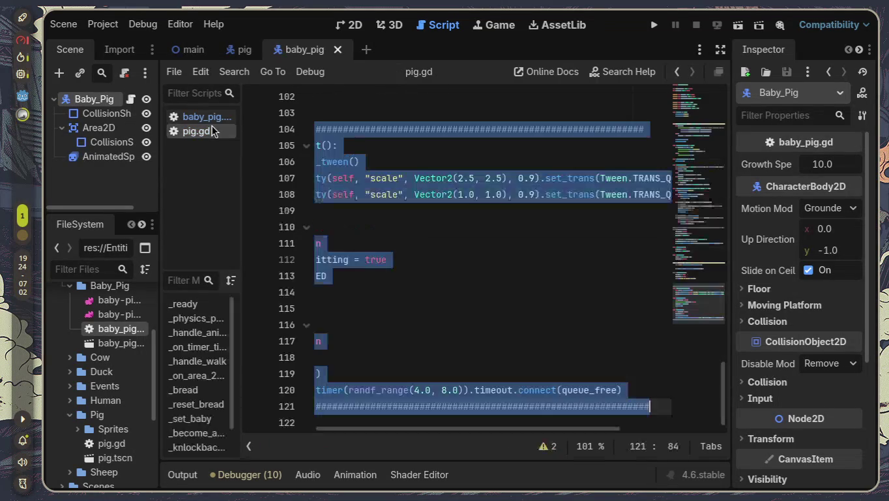
left_click_drag(447, 430, 373, 429)
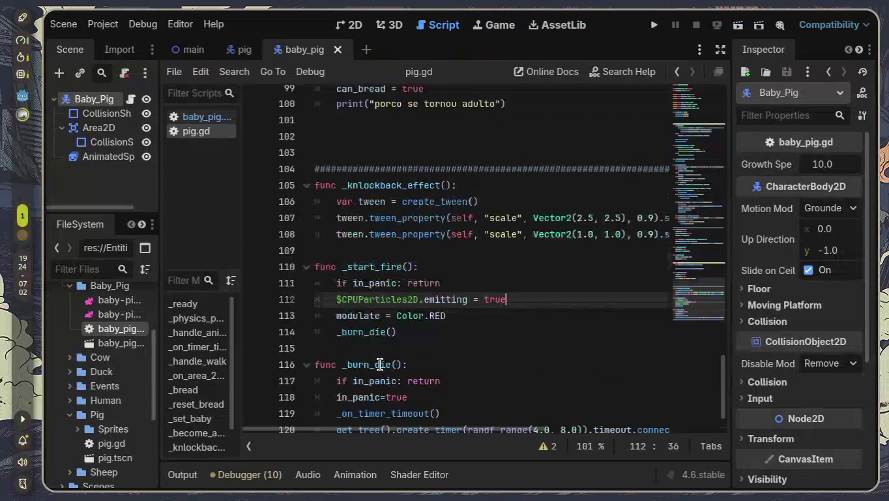
scroll(382, 364, "up", 5)
scroll(381, 364, "up", 1)
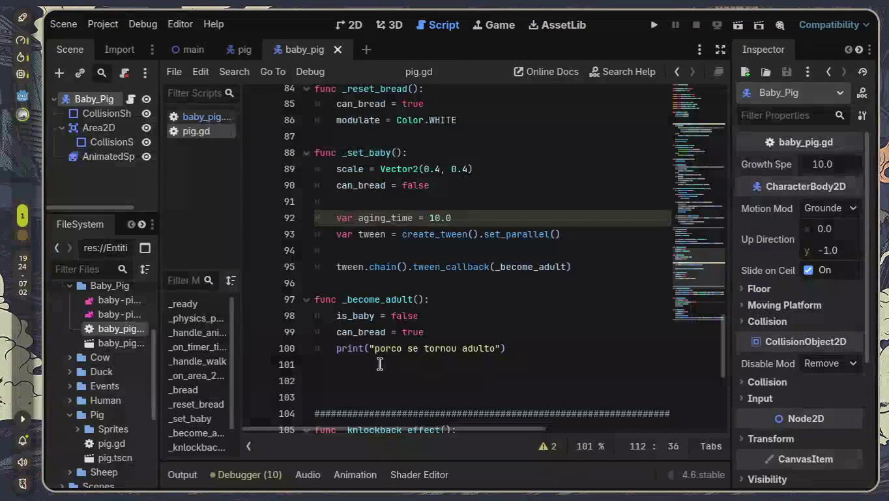
scroll(380, 365, "up", 1)
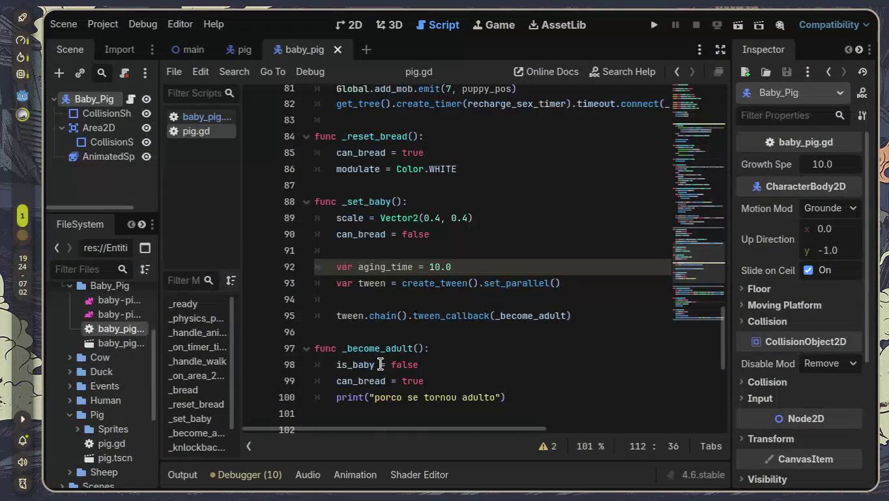
scroll(380, 364, "up", 3)
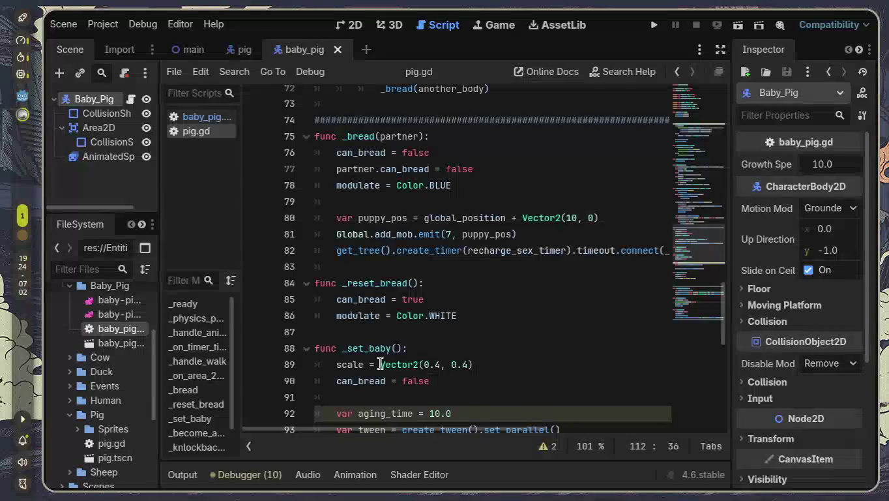
mouse_move(380, 365)
scroll(380, 364, "up", 1)
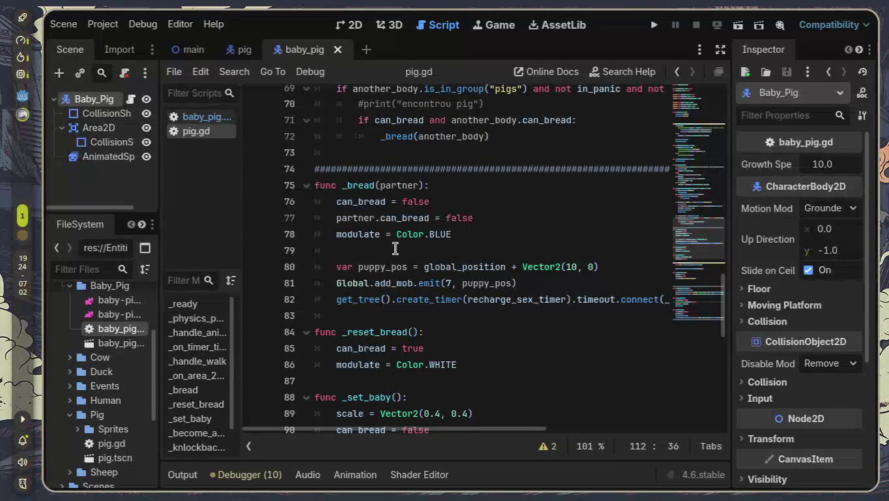
scroll(395, 249, "up", 5)
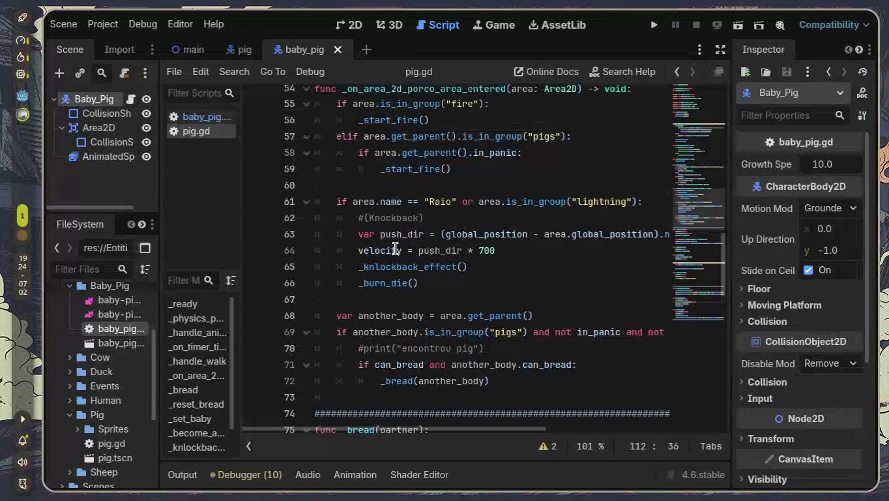
scroll(395, 249, "up", 12)
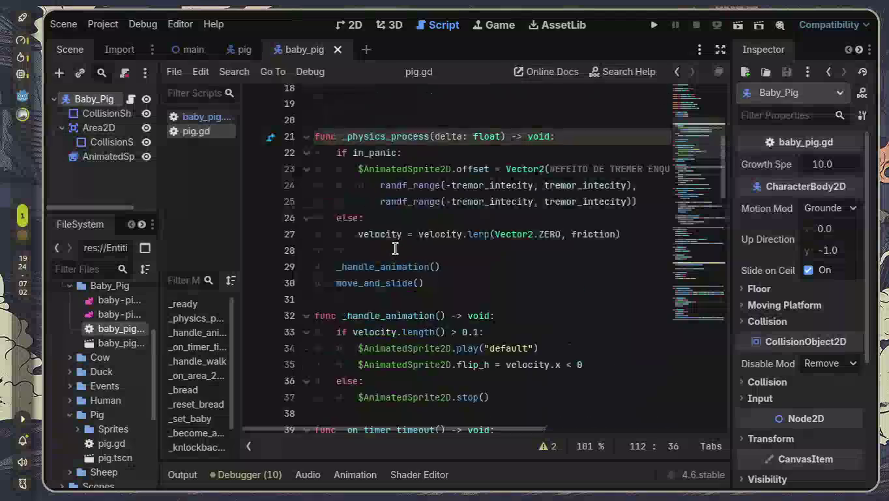
scroll(396, 250, "up", 6)
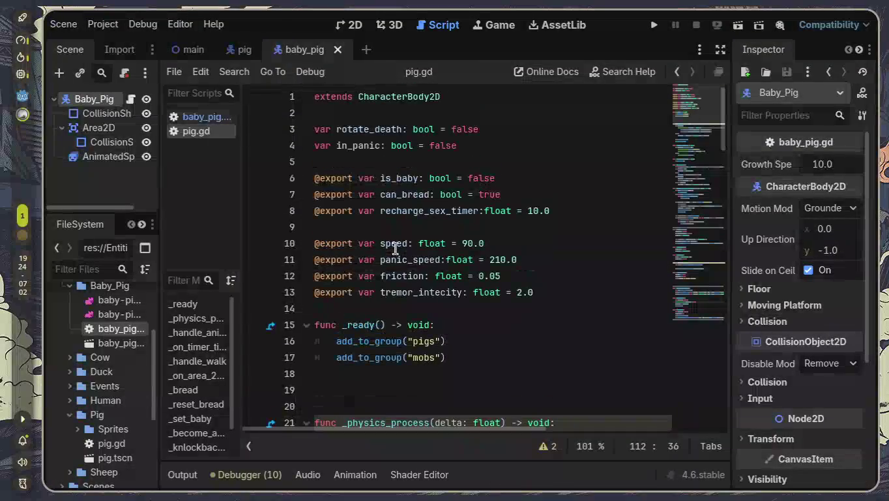
left_click_drag(497, 178, 236, 179)
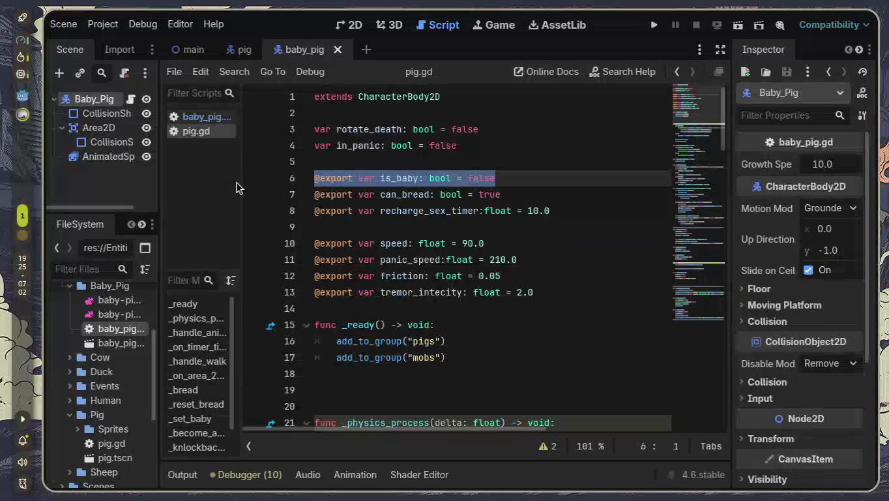
key("BackSpace")
key("BackSpace")
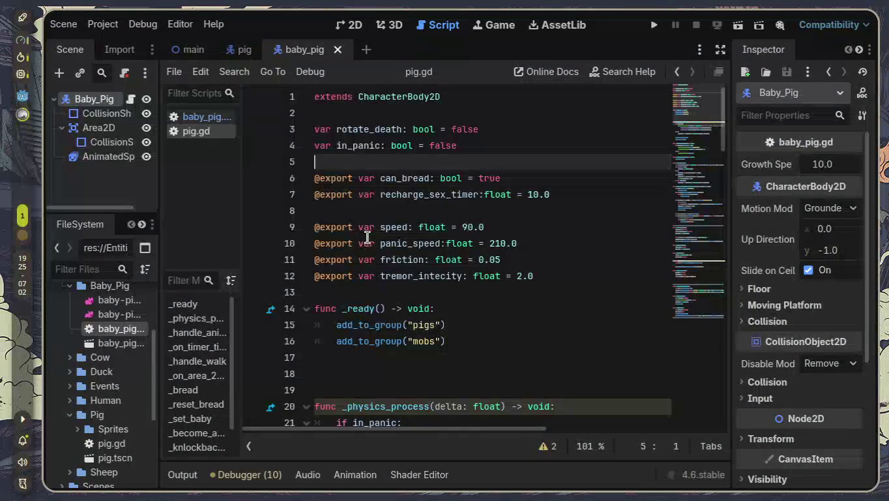
scroll(368, 237, "down", 4)
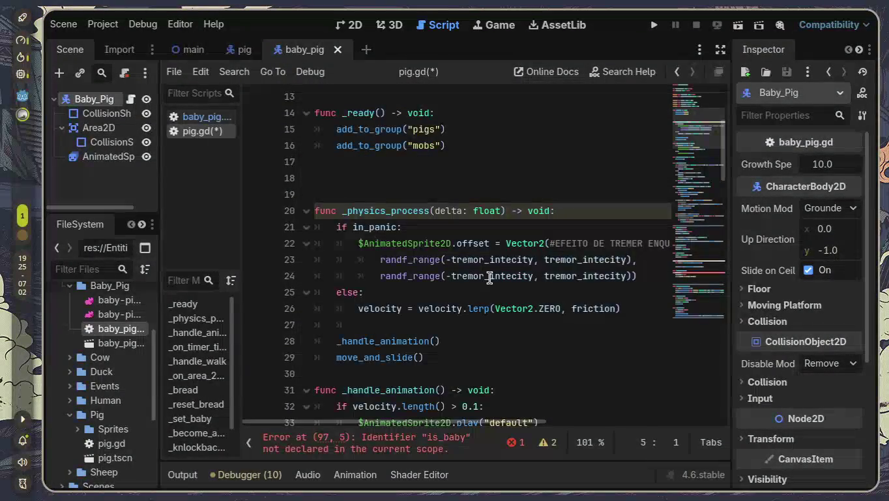
left_click(357, 183)
key("BackSpace")
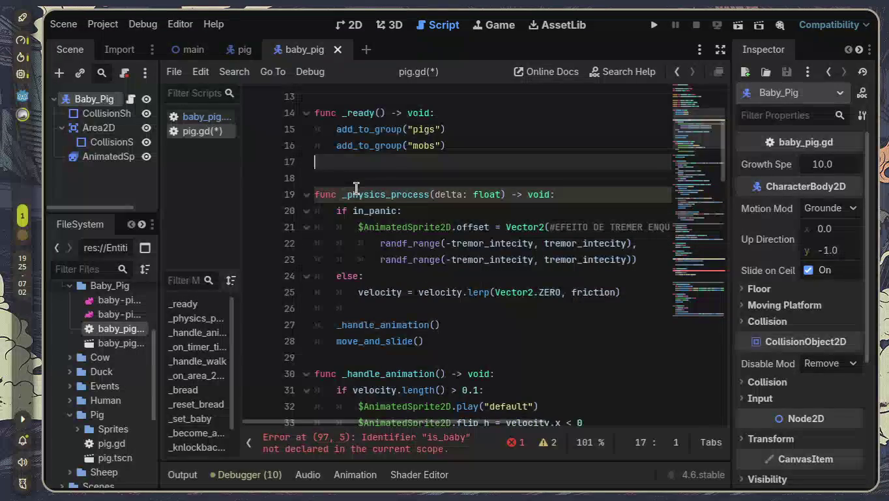
key("BackSpace")
scroll(418, 223, "down", 1)
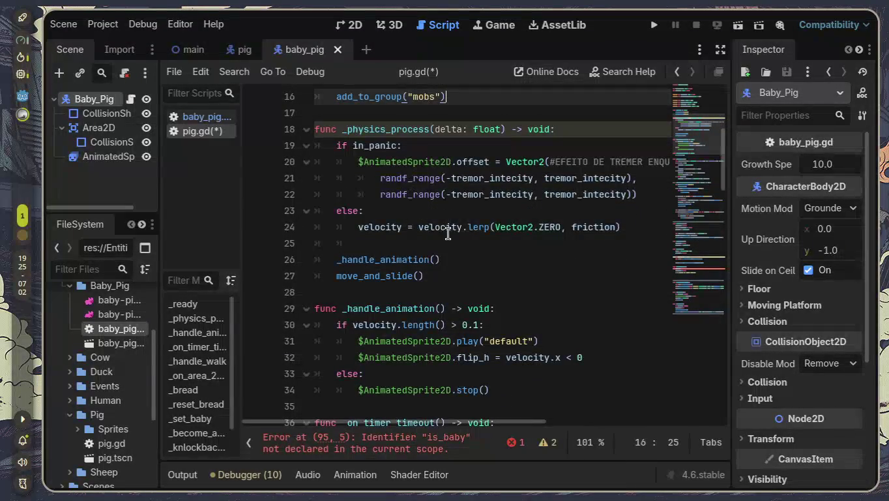
scroll(378, 285, "down", 1)
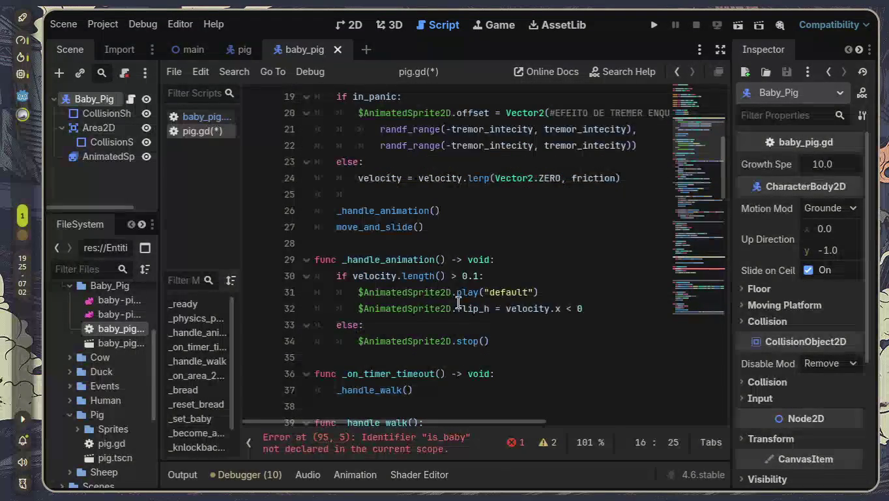
scroll(499, 305, "down", 1)
scroll(366, 287, "down", 2)
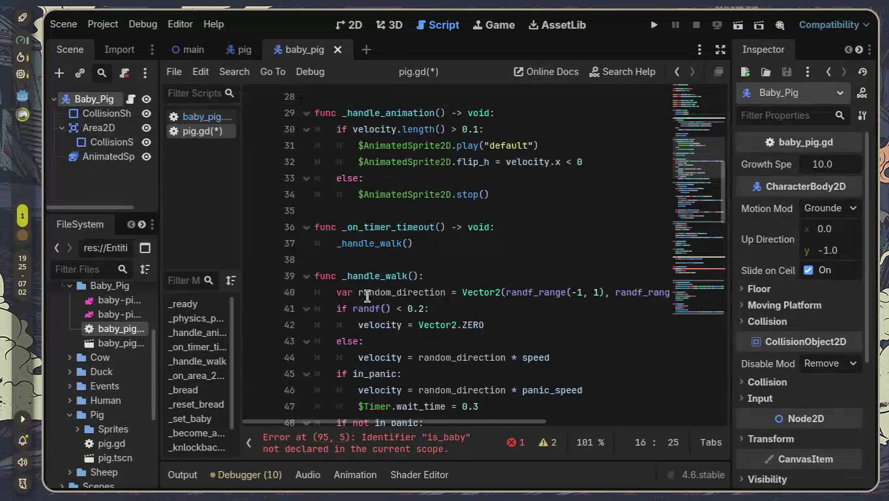
scroll(367, 291, "down", 1)
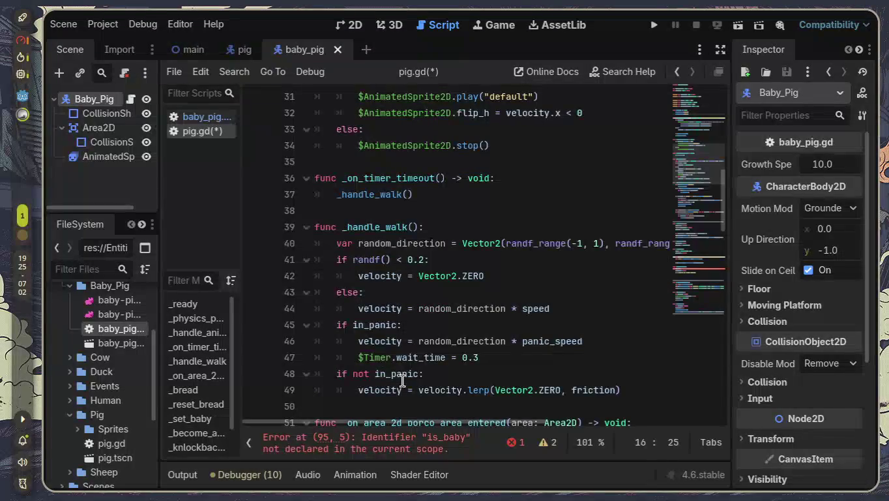
scroll(392, 369, "down", 3)
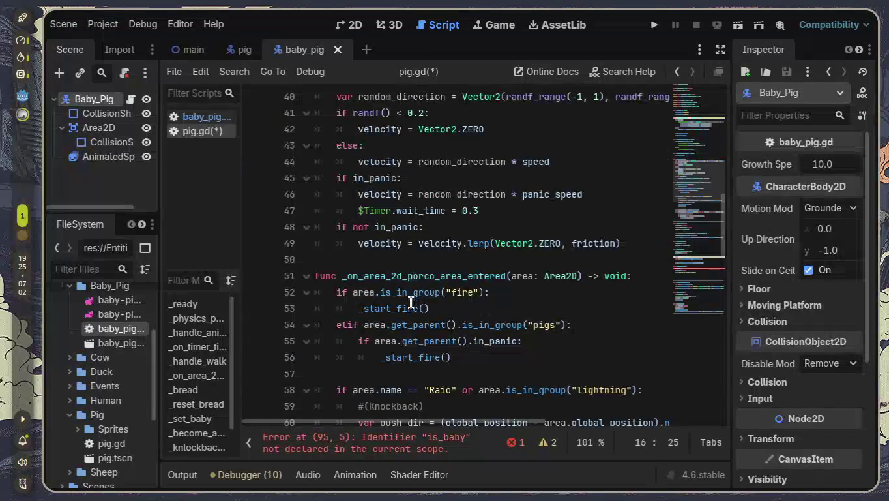
mouse_move(397, 323)
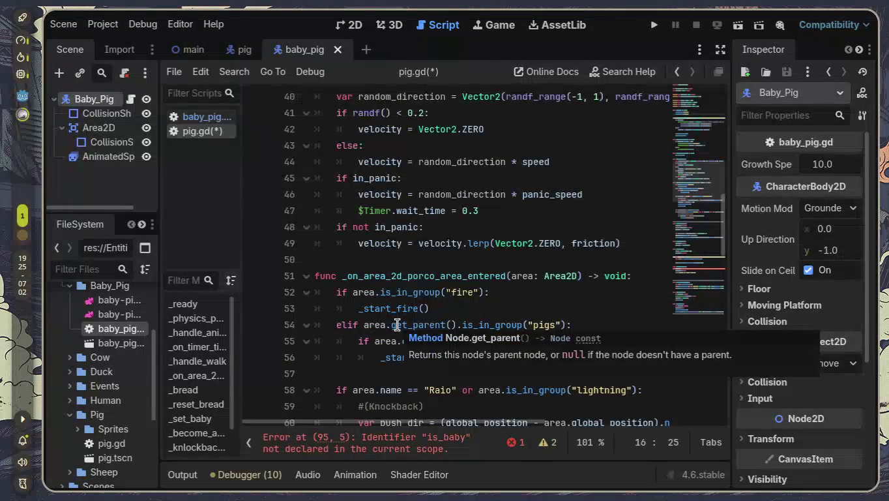
scroll(396, 323, "down", 1)
scroll(399, 291, "down", 1)
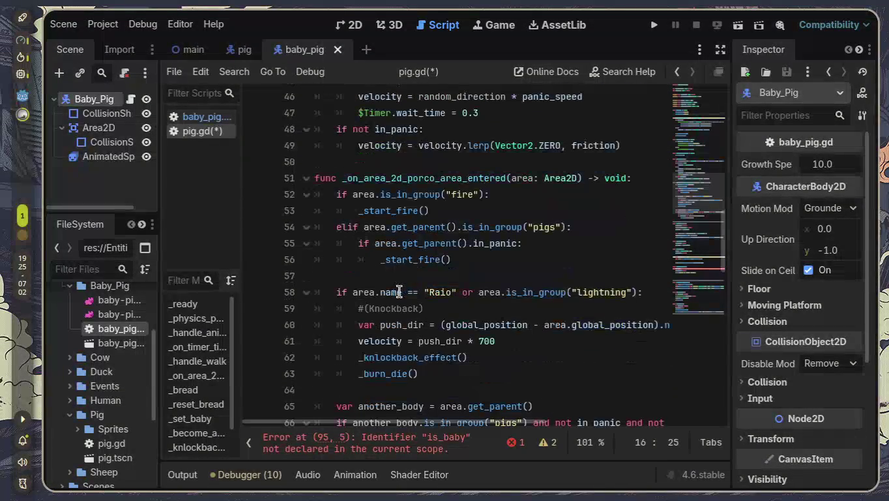
scroll(451, 292, "down", 2)
scroll(378, 308, "down", 1)
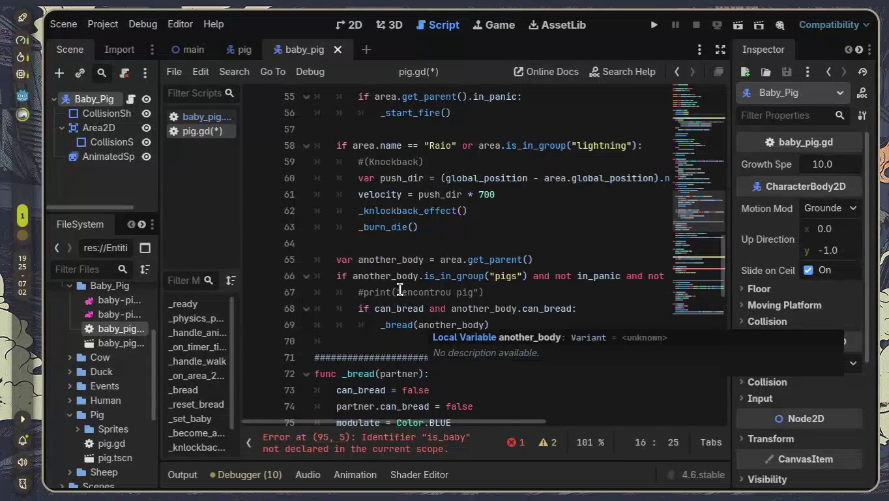
scroll(399, 291, "down", 1)
left_click_drag(381, 275, 533, 280)
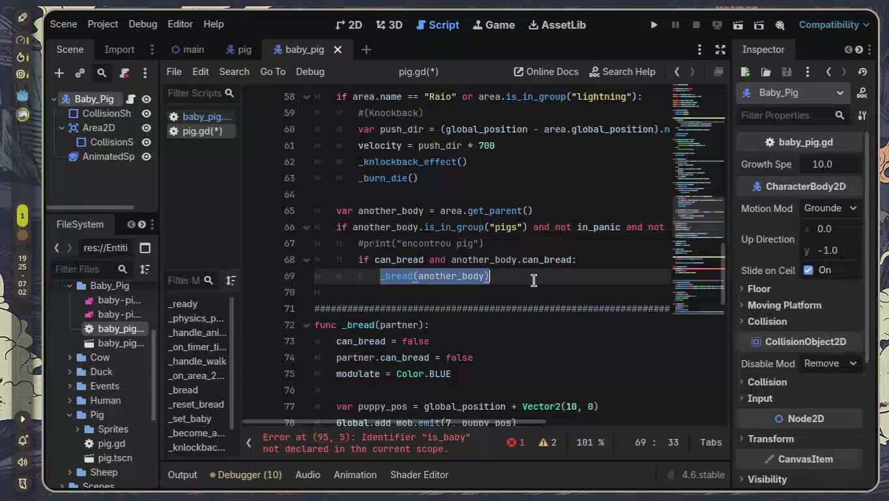
scroll(534, 280, "down", 2)
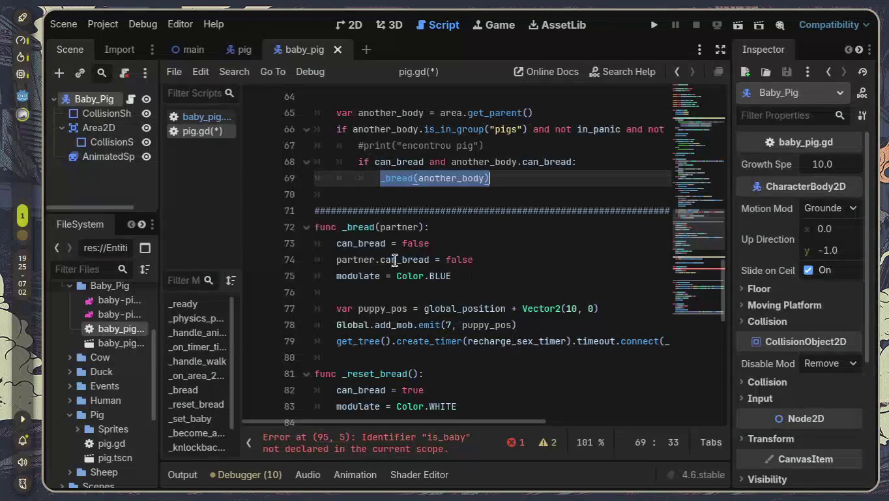
scroll(461, 277, "down", 1)
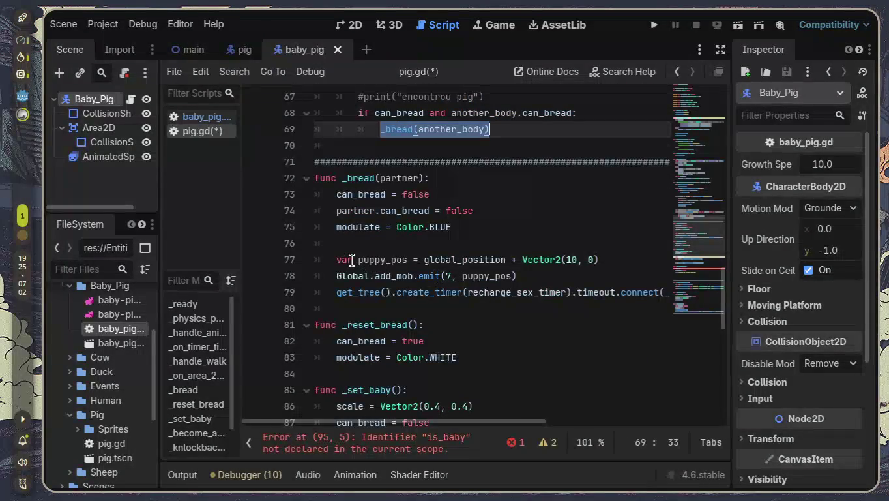
mouse_move(334, 258)
left_mouse_down()
mouse_move(648, 280)
mouse_move(782, 312)
left_mouse_up()
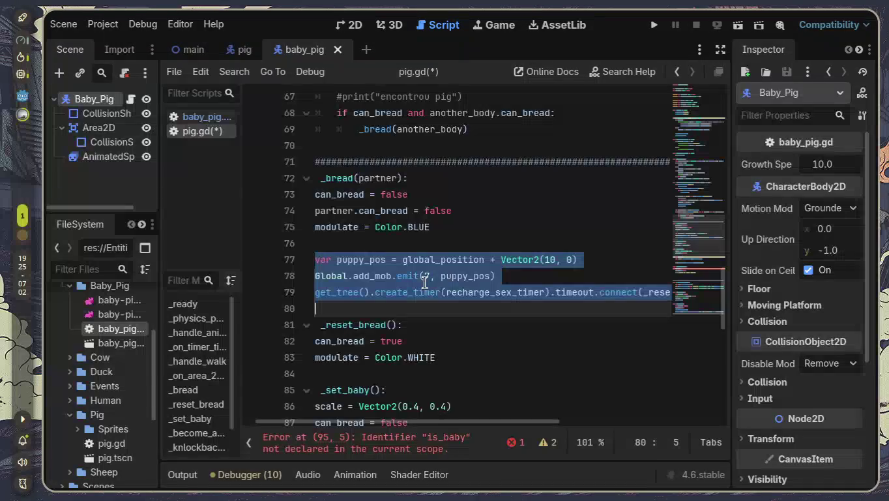
left_click(592, 303)
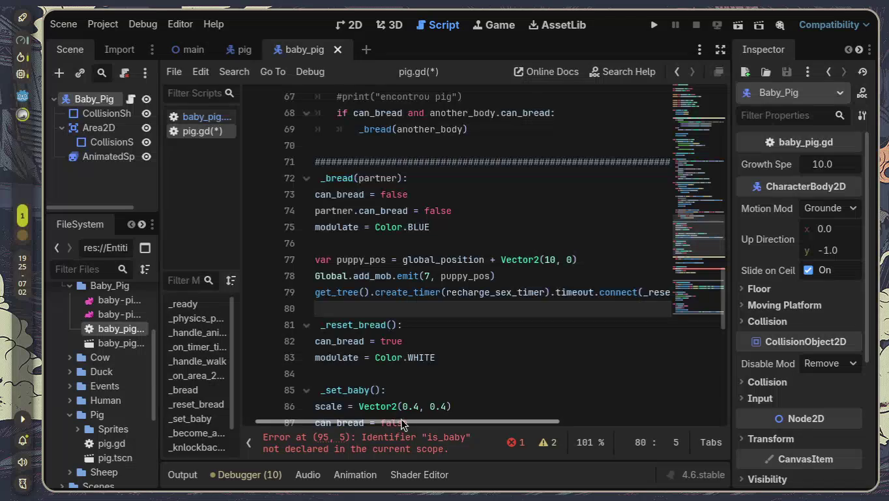
left_click_drag(404, 422, 292, 421)
scroll(329, 368, "down", 1)
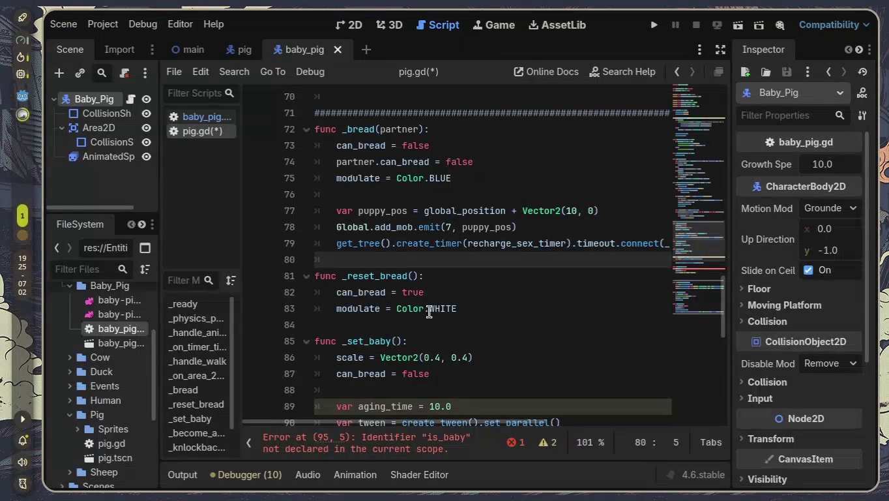
scroll(462, 308, "down", 1)
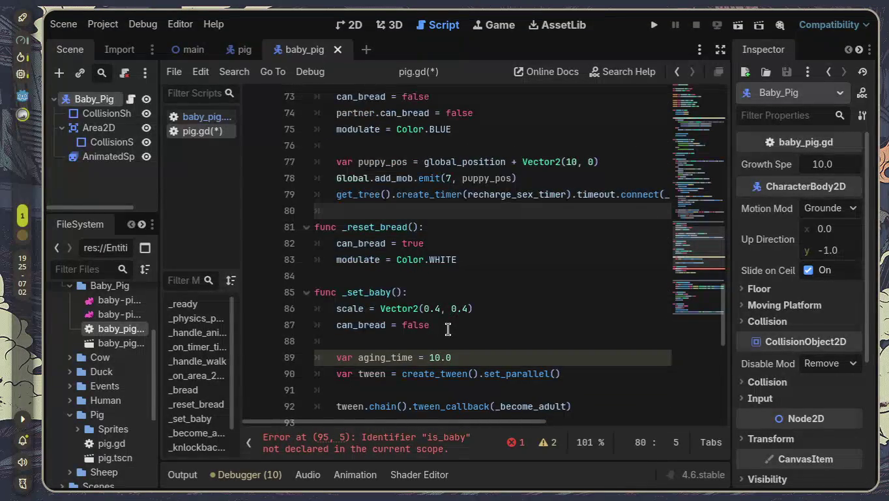
scroll(448, 329, "down", 1)
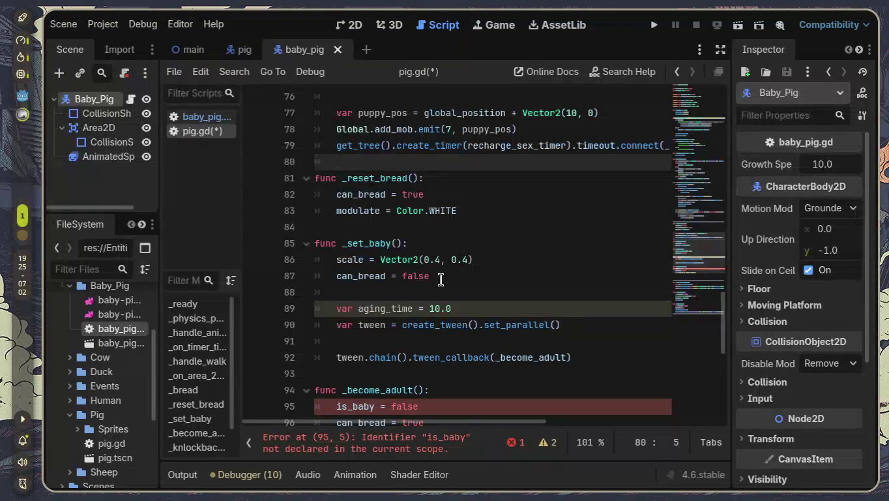
mouse_move(441, 280)
left_mouse_down()
mouse_move(327, 274)
mouse_move(296, 247)
left_mouse_up()
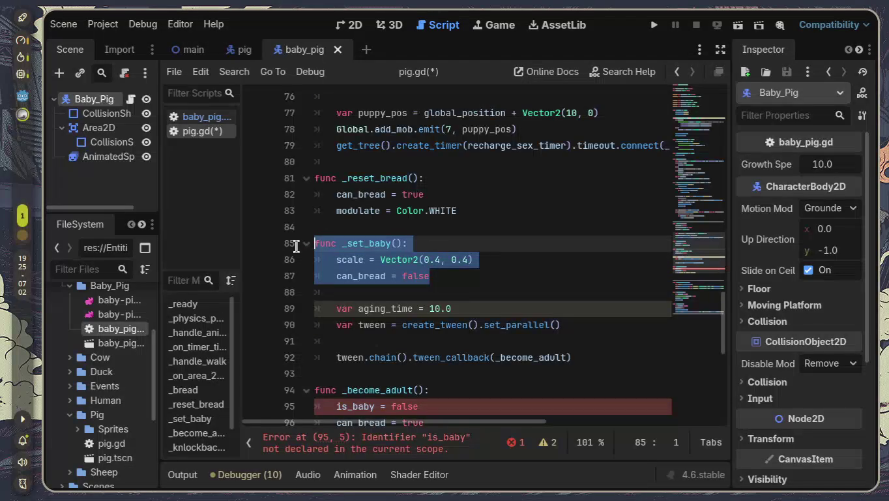
- Delete pig.gd's _set_baby function along with its leftover blank line
left_click(595, 305)
left_click_drag(588, 326, 435, 308)
mouse_move(591, 356)
left_mouse_down()
mouse_move(535, 356)
mouse_move(326, 273)
mouse_move(317, 246)
left_mouse_up()
key("BackSpace")
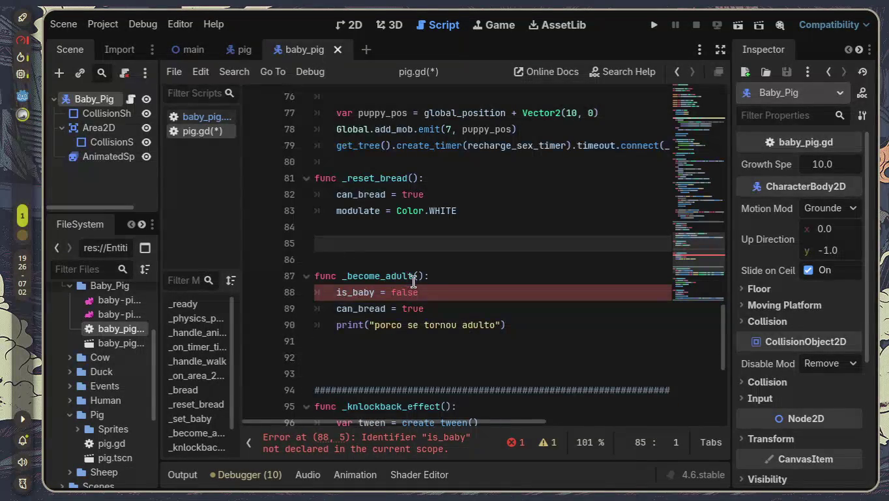
key("BackSpace")
- Delete the _become_adult function and save pig.gd
mouse_move(520, 306)
left_mouse_down()
mouse_move(301, 285)
mouse_move(264, 253)
left_mouse_up()
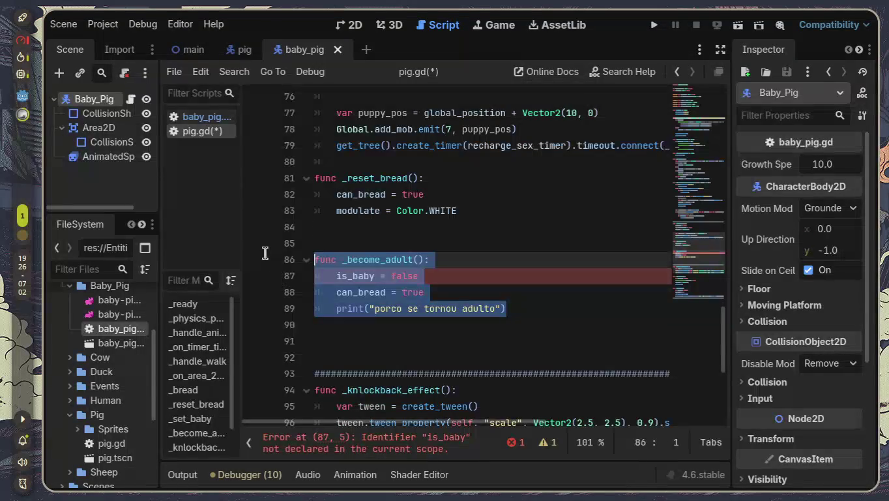
key("BackSpace")
key("BackSpace")
left_click(371, 283)
key("BackSpace")
key("BackSpace")
key("BackSpace")
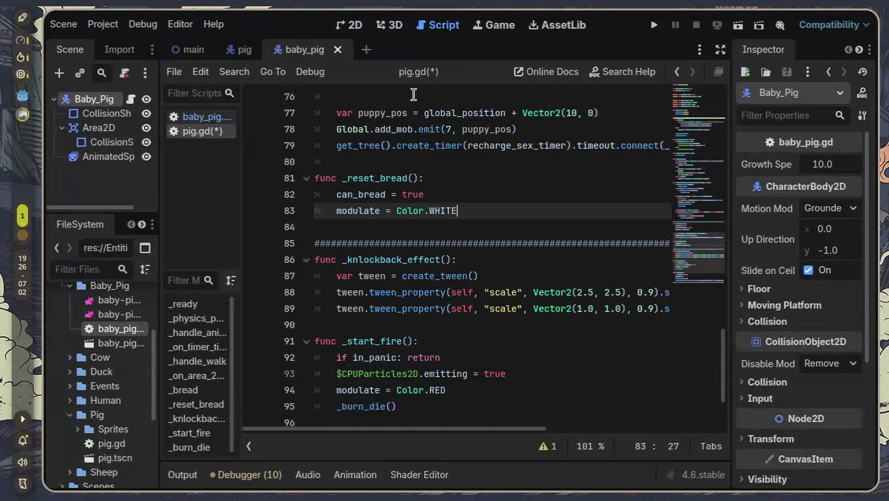
key("ctrl+s")
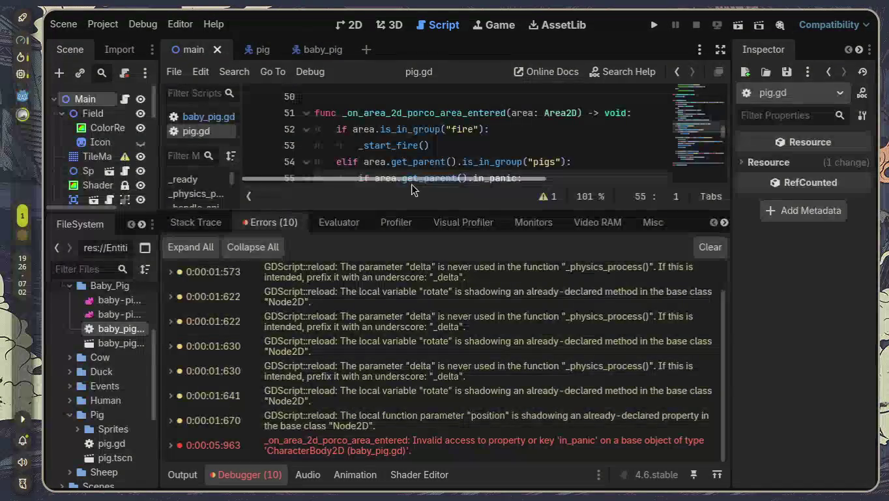
- Collapse the debugger to show pig.gd's area-entered code near line 55, and expand the Duck folder
left_click_drag(423, 206, 423, 294)
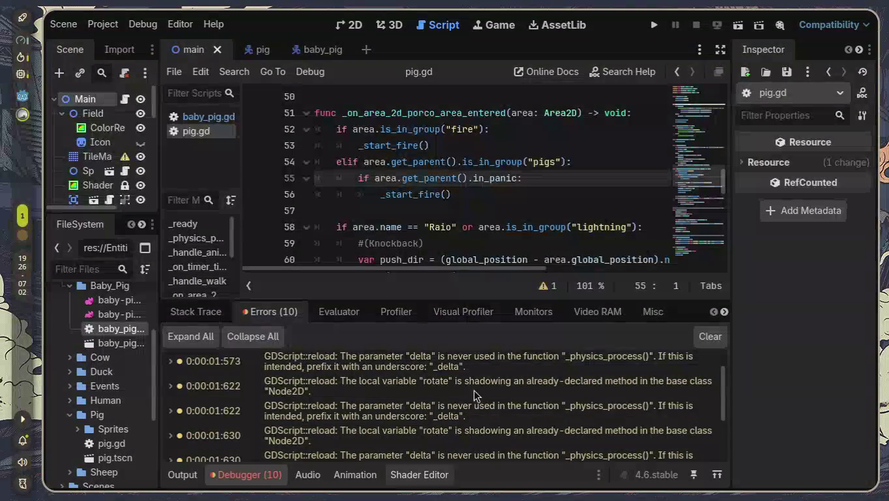
left_click(247, 475)
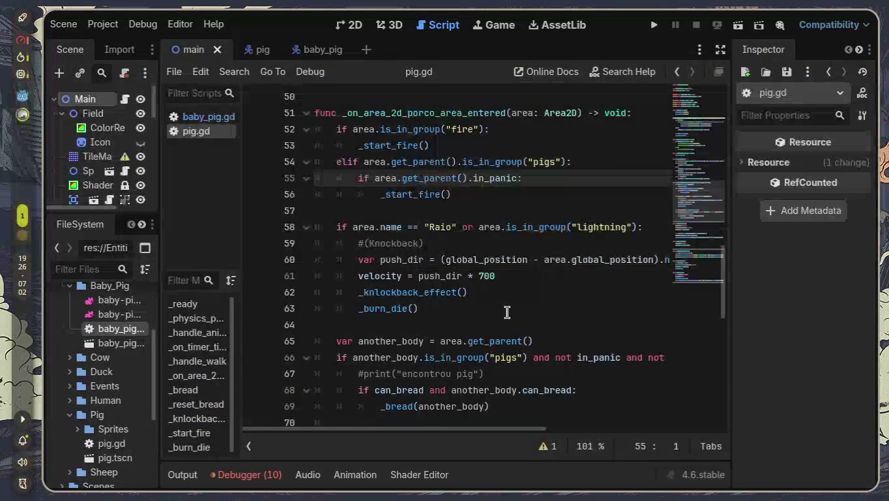
scroll(529, 324, "down", 1)
scroll(529, 323, "down", 2)
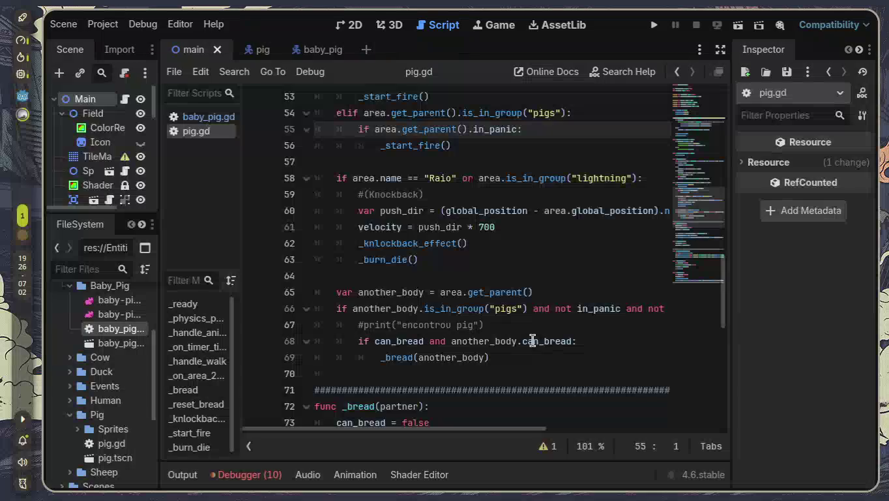
mouse_move(404, 428)
left_mouse_down()
mouse_move(535, 428)
mouse_move(363, 429)
left_mouse_up()
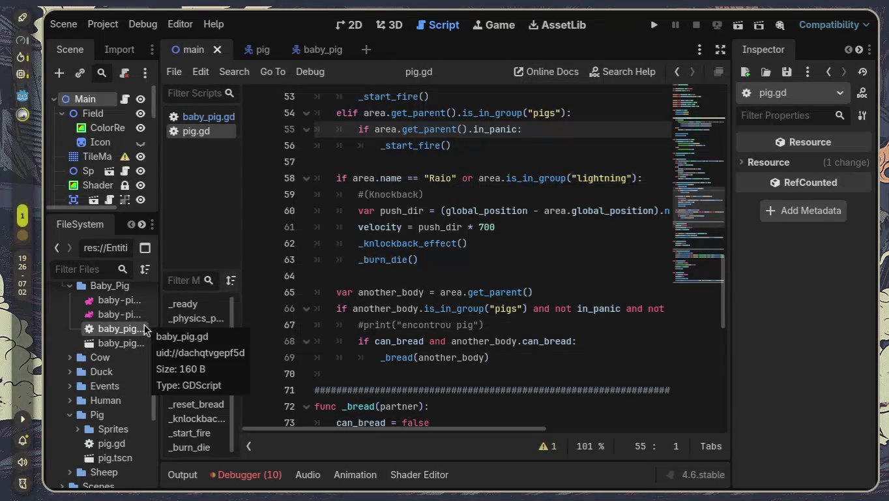
left_click(70, 374)
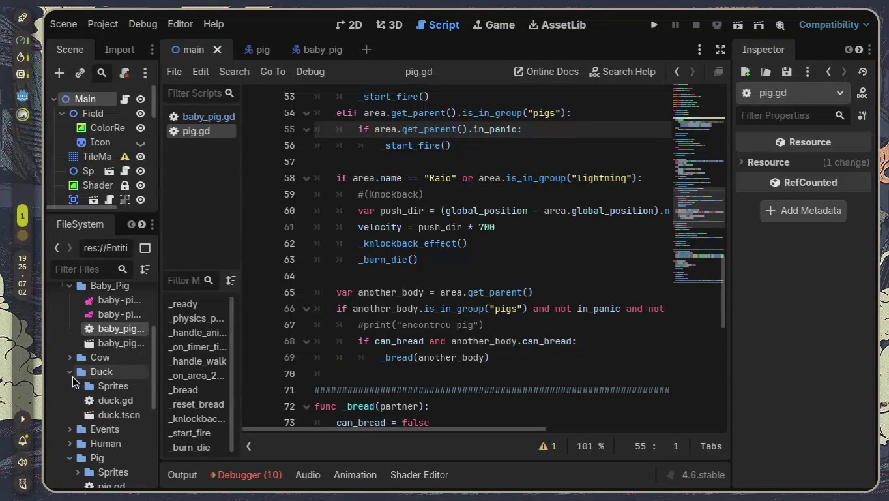
- Open duck.gd at its kill function, caret on line 35, then bring up the app launcher
left_click(122, 403)
double_click(121, 409)
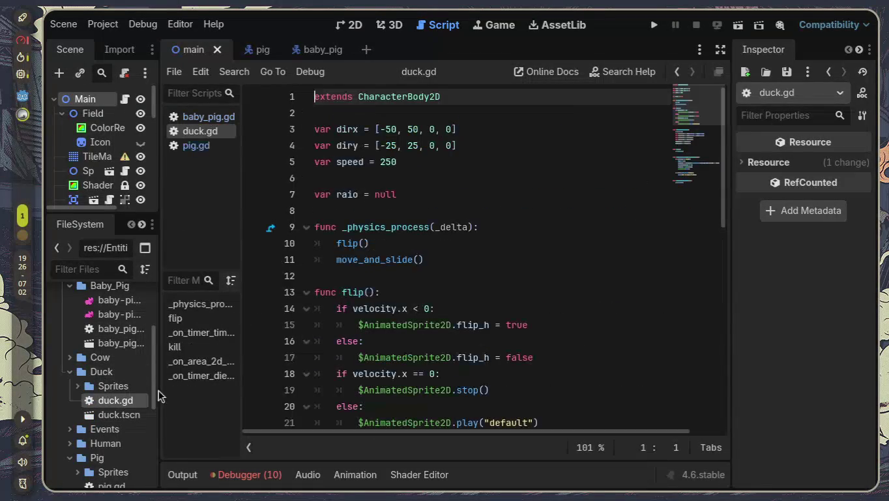
scroll(393, 304, "down", 3)
scroll(393, 305, "down", 4)
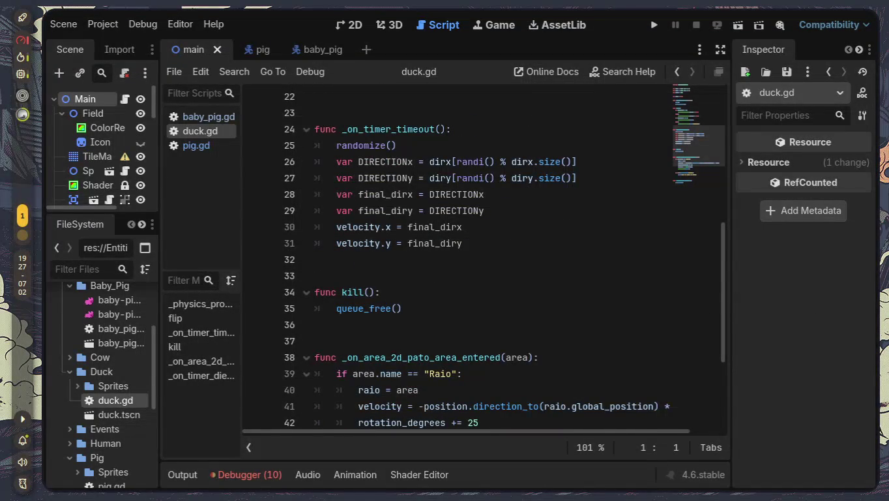
left_click(642, 308)
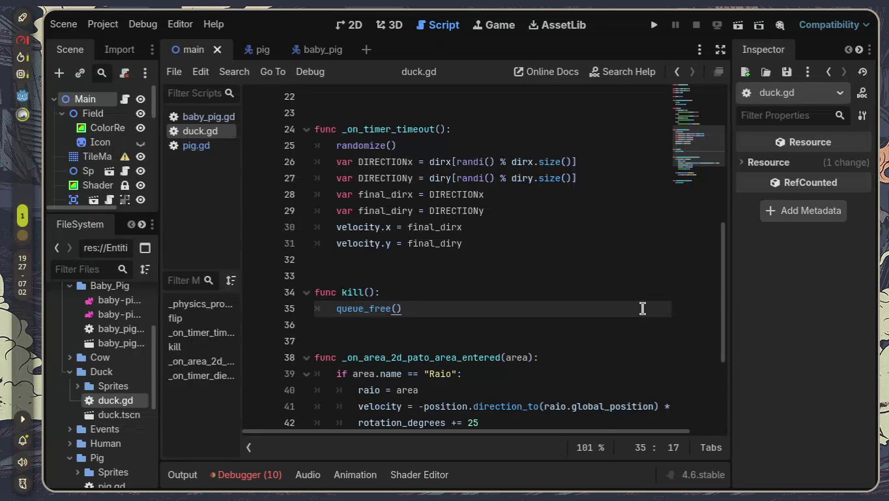
key("alt+space")
- Launch Discord, send 'amg ta ocupado?' in a direct message, and snap back to Godot
type("dis")
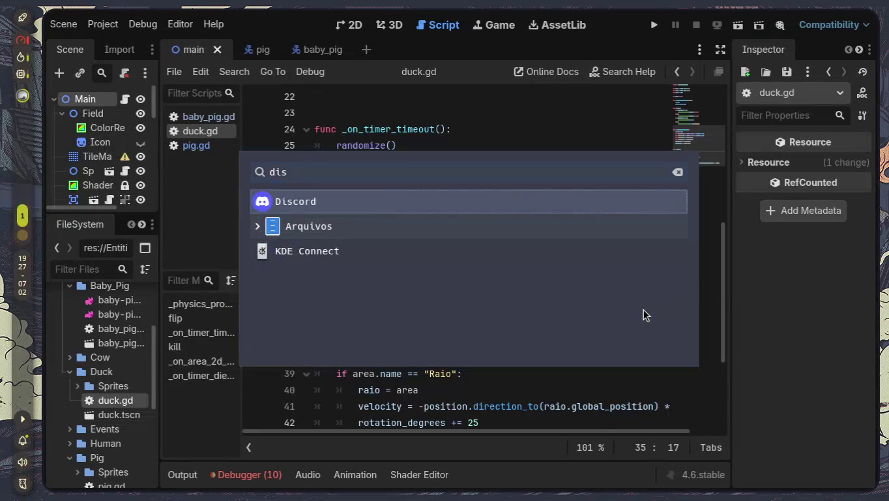
key("Return")
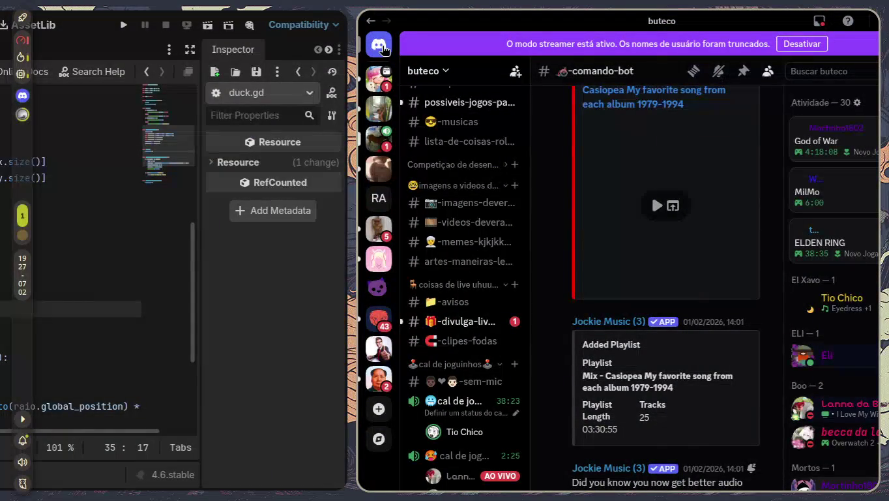
left_click(375, 51)
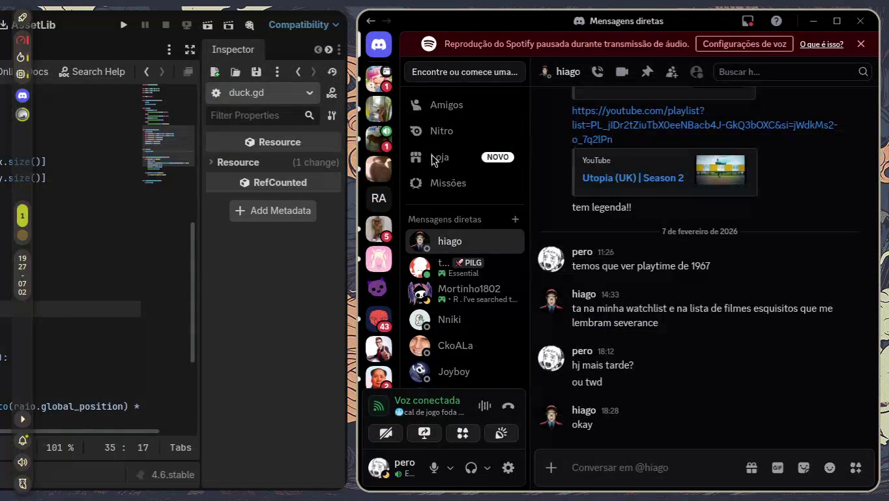
left_click(479, 278)
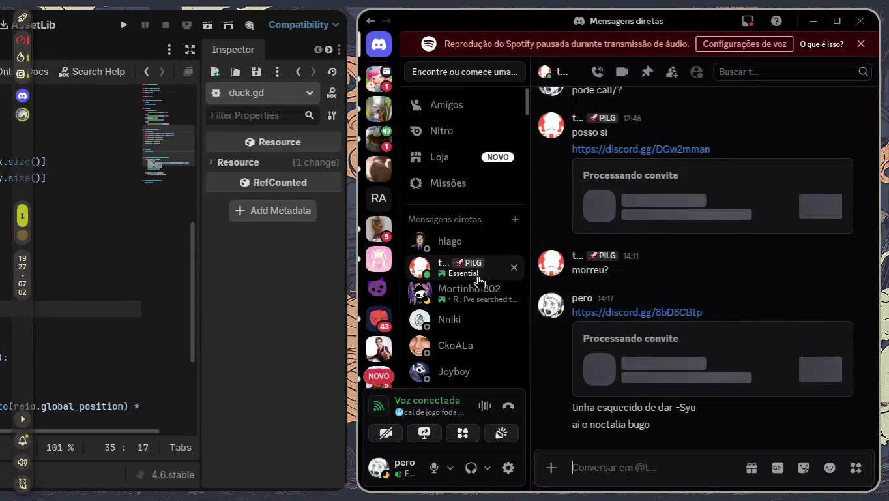
type("amg ta ocupado")
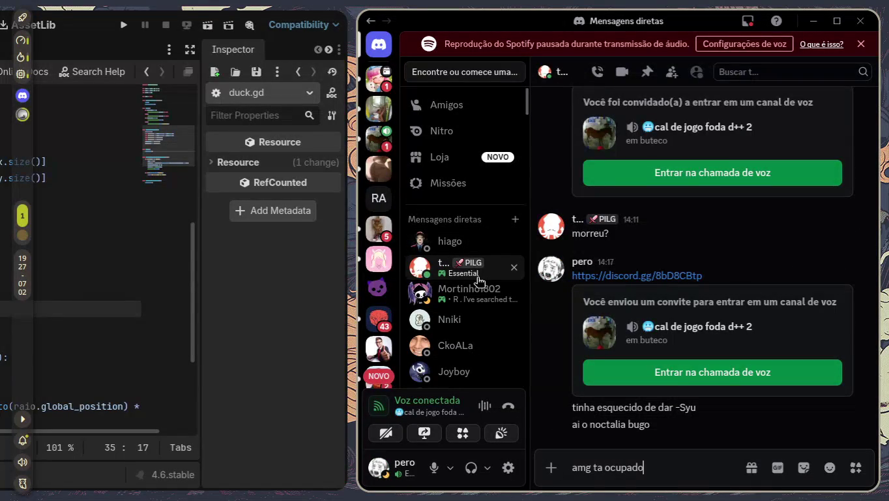
type("?")
key("Return")
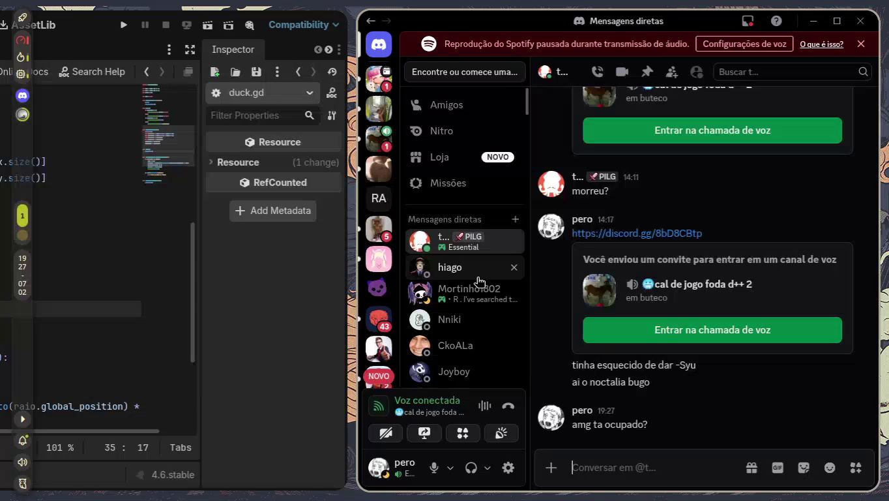
key("super+Left")
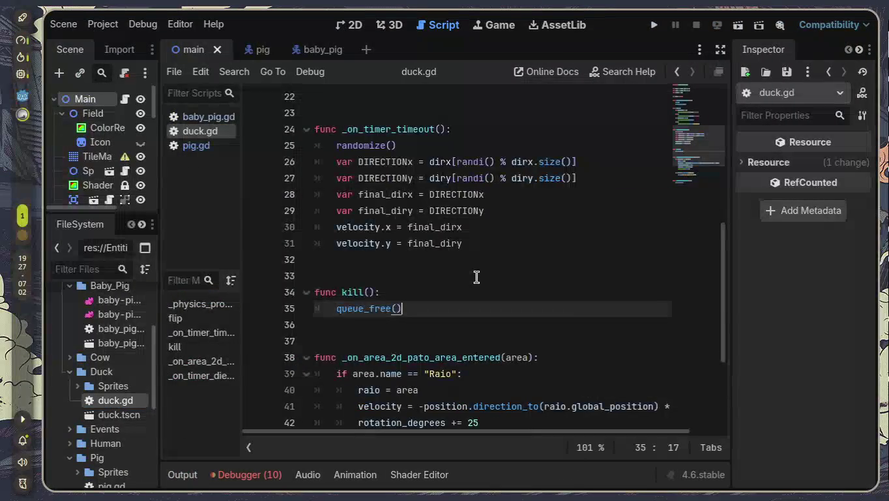
- Open the baby_pig scene in 2D and its Baby_Pig node's script
scroll(477, 278, "down", 3)
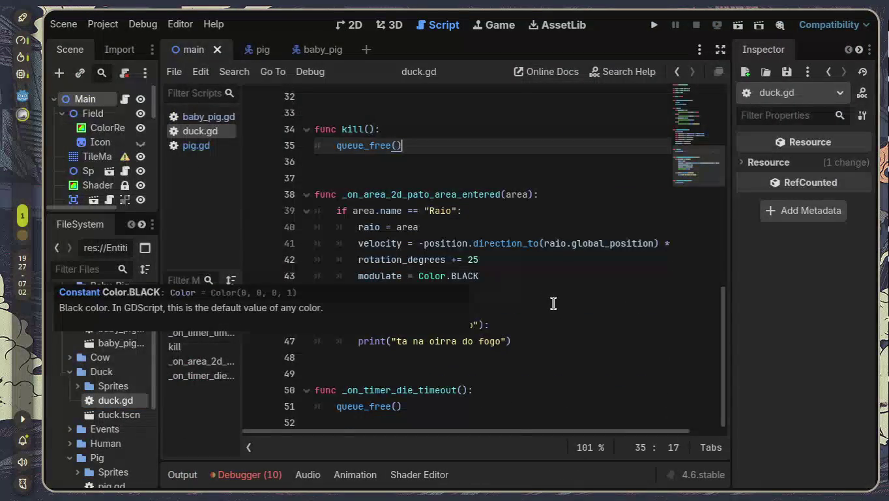
left_click(554, 305)
left_click(315, 55)
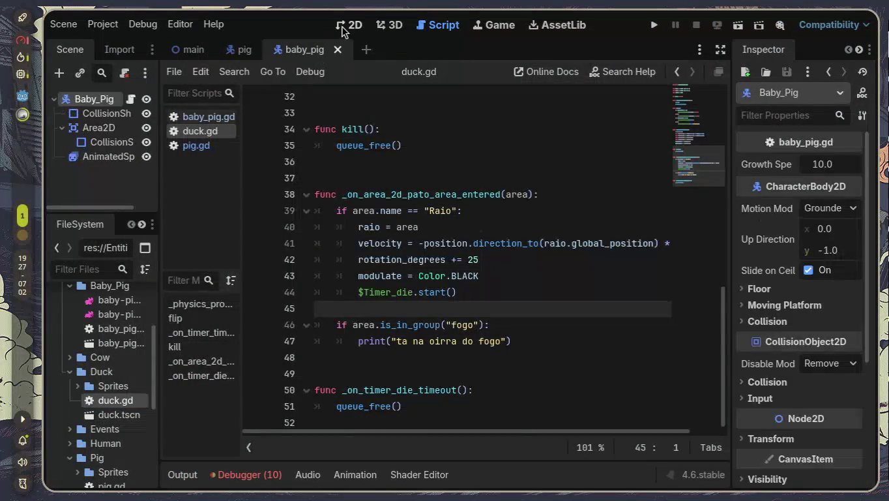
left_click(344, 27)
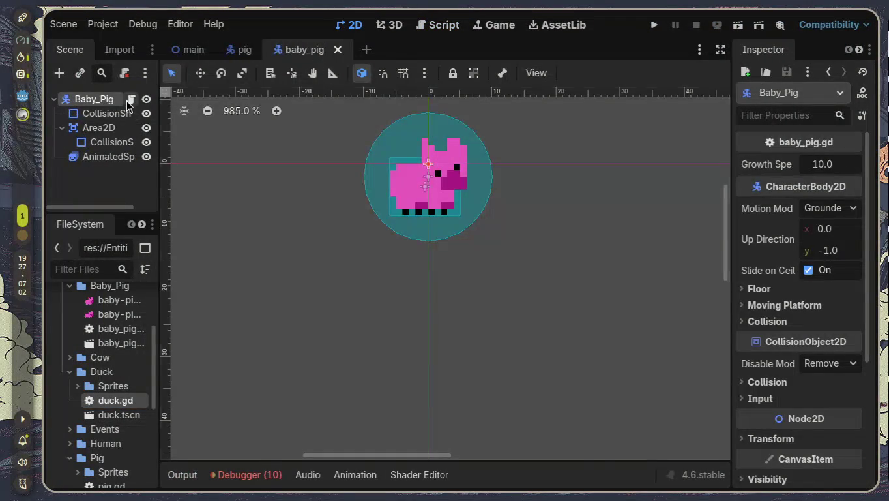
left_click(130, 100)
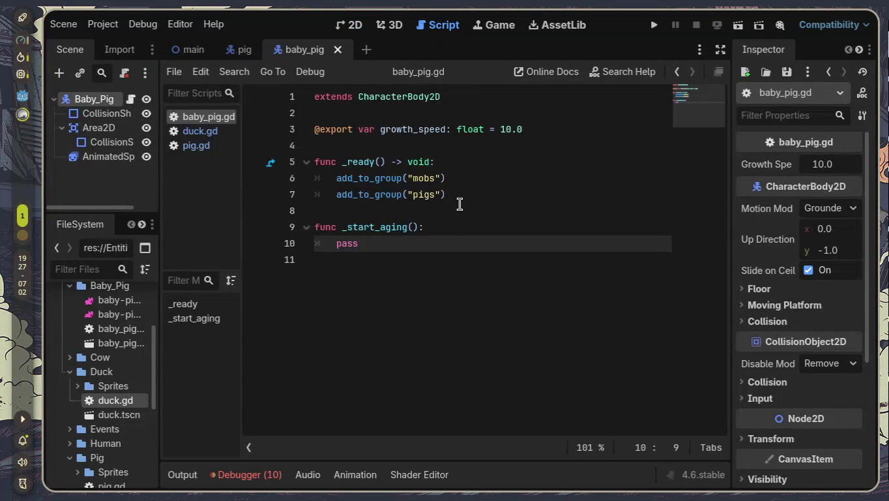
- Read the in_panic error under Debugger > Errors, then open pig.gd at the failing line 55 code
left_click(264, 476)
scroll(300, 430, "down", 2)
scroll(304, 405, "down", 1)
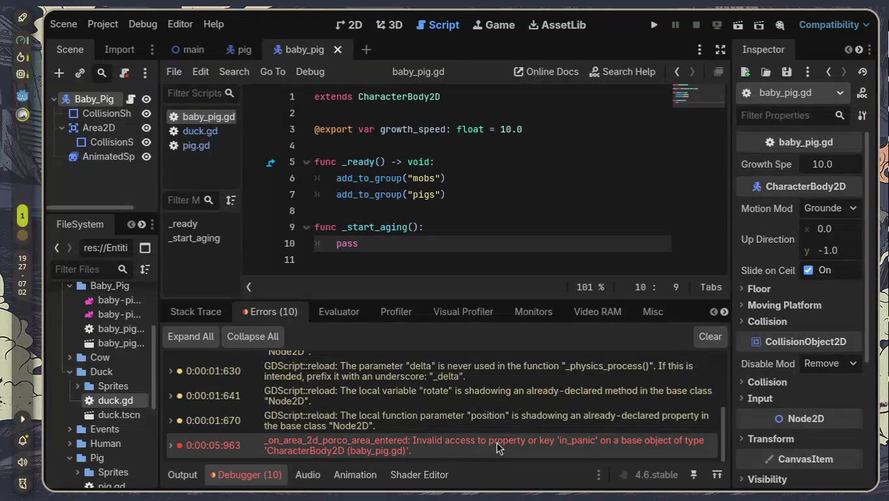
mouse_move(500, 446)
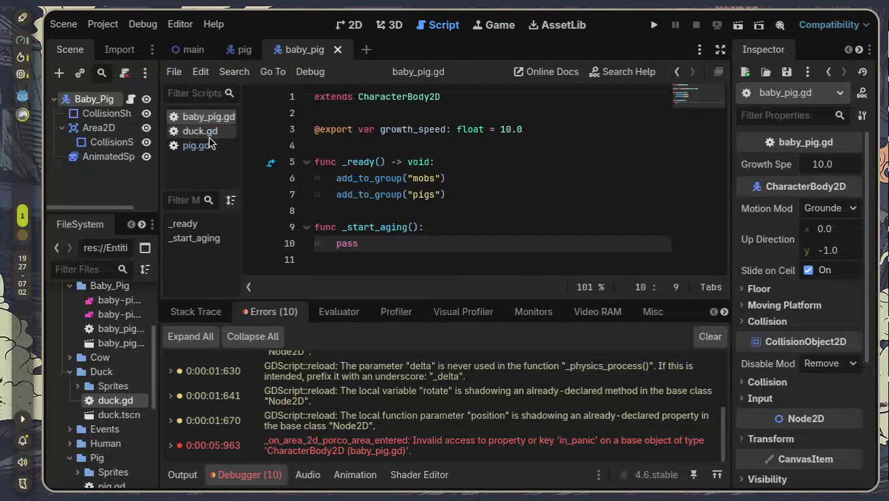
left_click(188, 146)
left_click(242, 474)
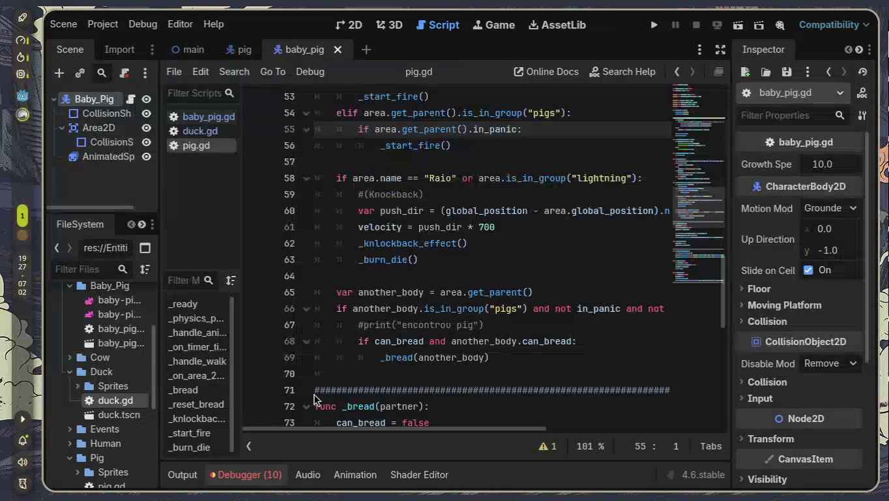
scroll(397, 295, "down", 1)
scroll(396, 294, "down", 2)
scroll(397, 293, "up", 2)
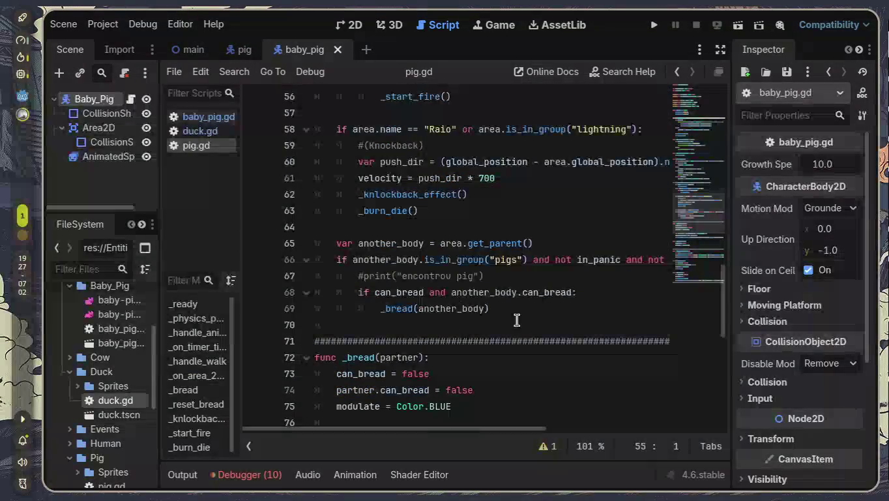
- In distraction-free mode, select pig.gd's another_body.in_panic check on line 66 and scroll to _burn_die
left_click_drag(519, 320, 222, 245)
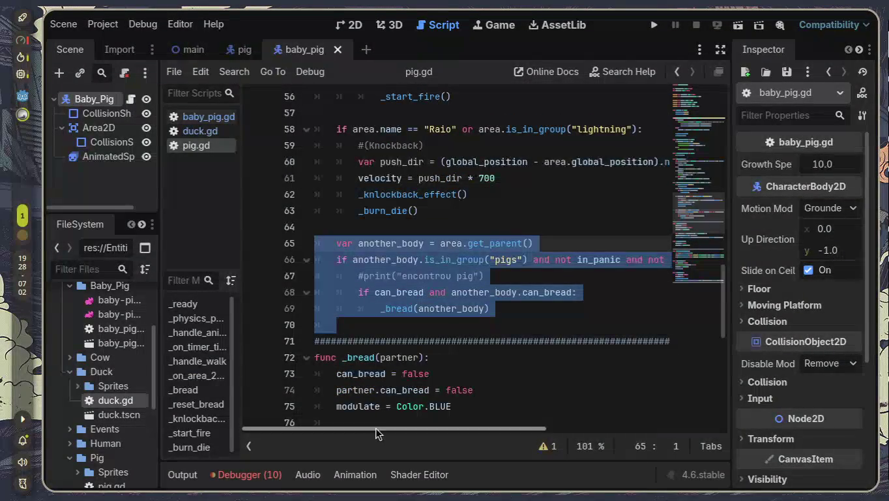
left_click(720, 49)
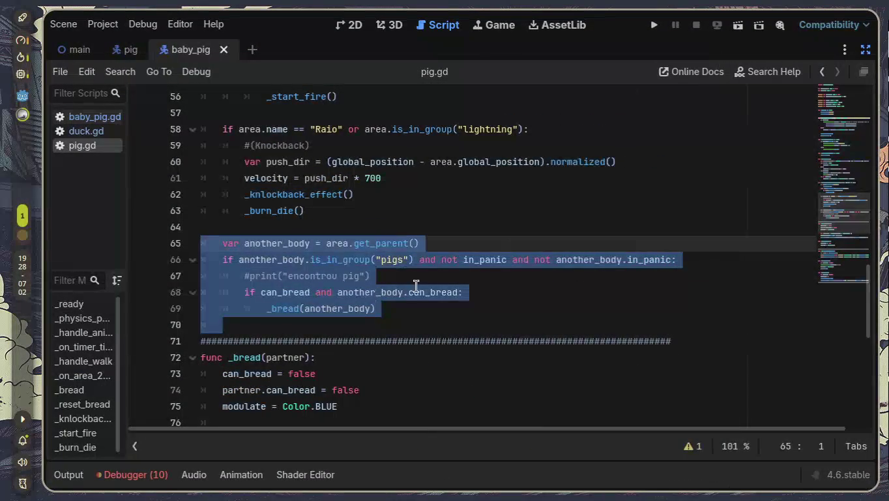
left_click(292, 263)
left_click_drag(224, 259, 673, 260)
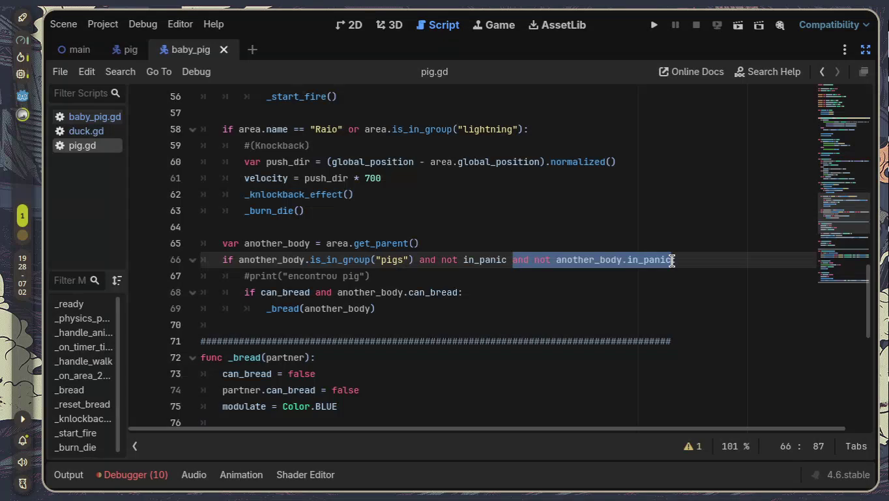
left_click(665, 276)
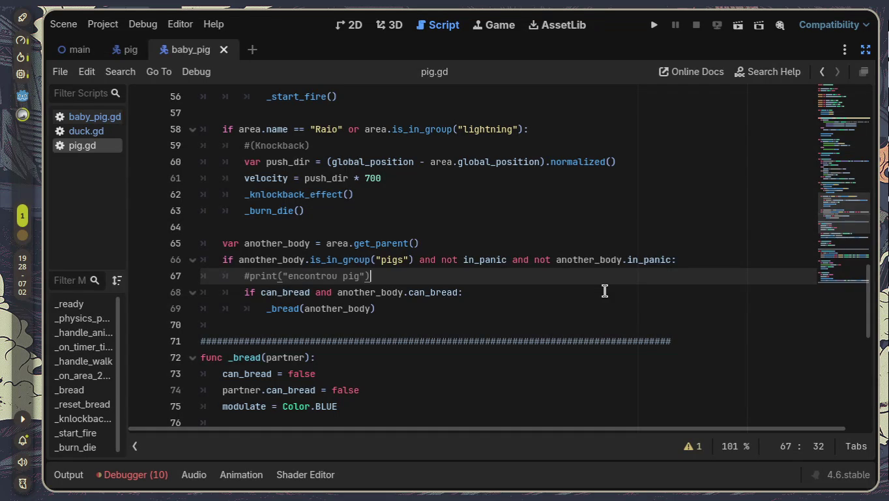
scroll(606, 292, "down", 9)
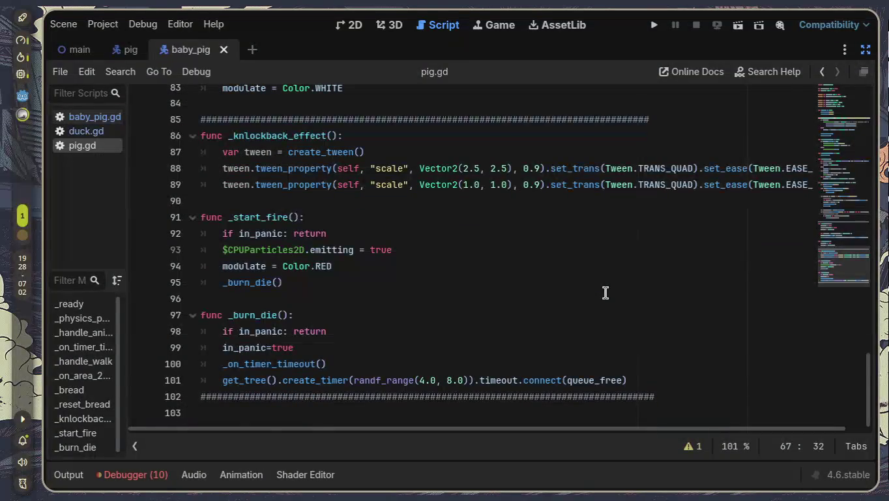
- Undo pig.gd edits to bring back the is_baby export and the _set_baby and _become_adult functions
key("Return")
key("Return")
key("Return")
type("func _become_adult(): \tis_baby = false \tcan_bread = true \tprint(\"porco se tornou adulto\")")
key("ctrl+v")
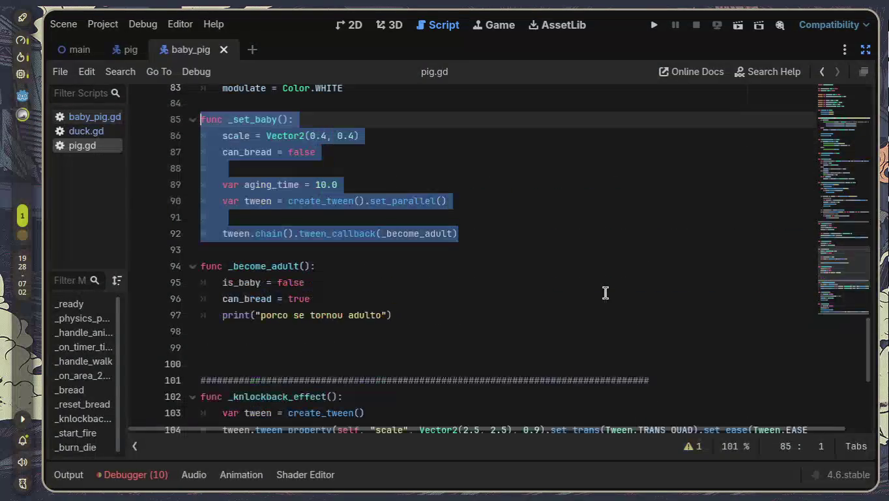
key("ctrl+z")
key("ctrl+z")
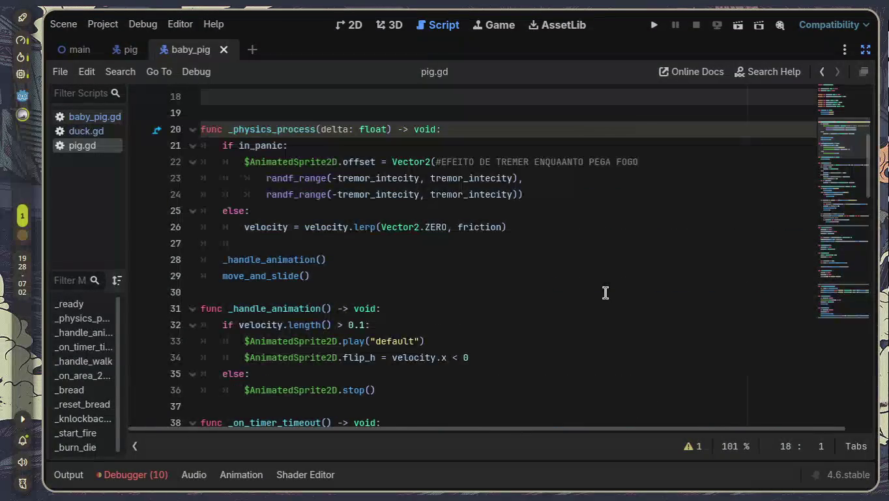
key("ctrl+y")
key("ctrl+y")
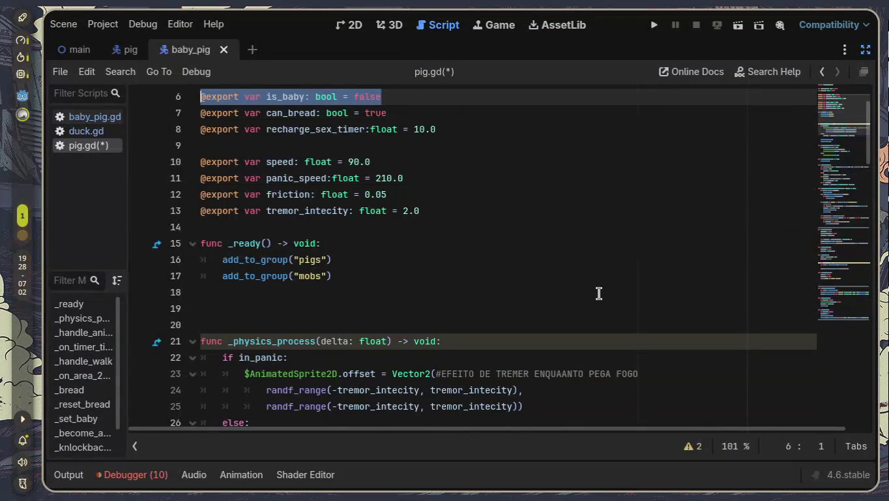
left_click(479, 274)
scroll(479, 273, "up", 2)
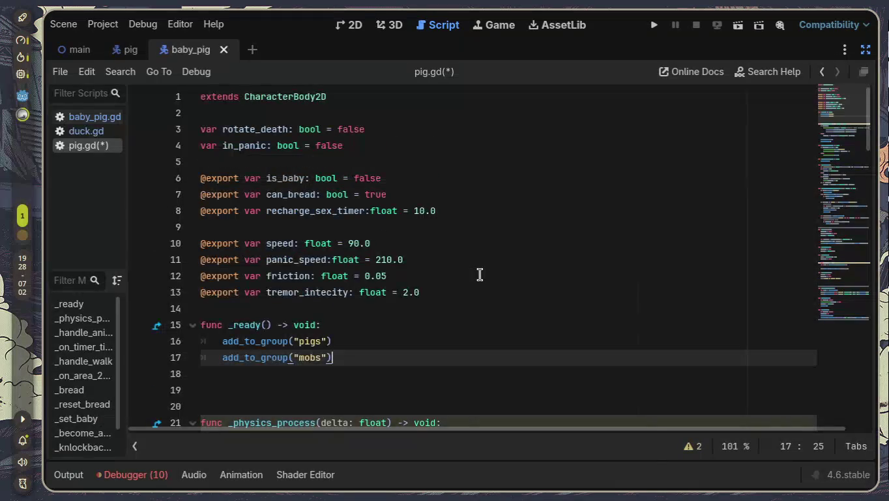
scroll(480, 273, "down", 12)
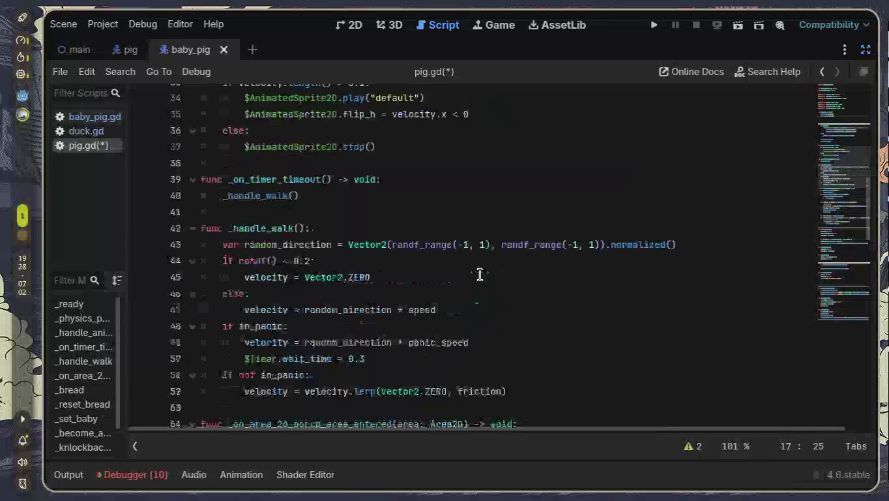
scroll(480, 274, "up", 13)
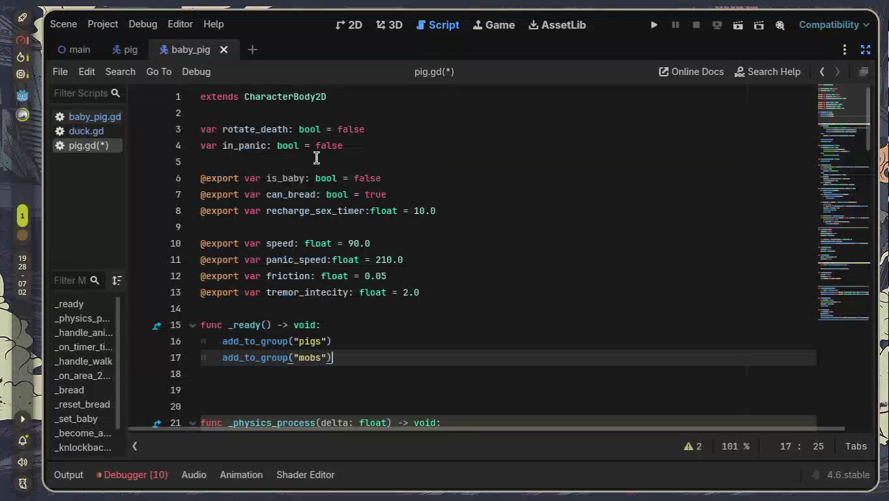
left_click(76, 51)
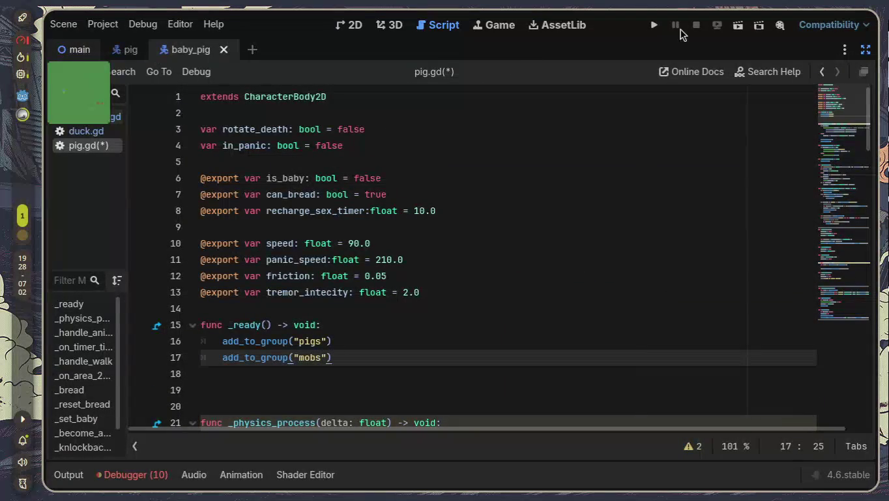
- Run the project, spawn pigs three times until pig.gd breaks at line 58, then stop
left_click(654, 29)
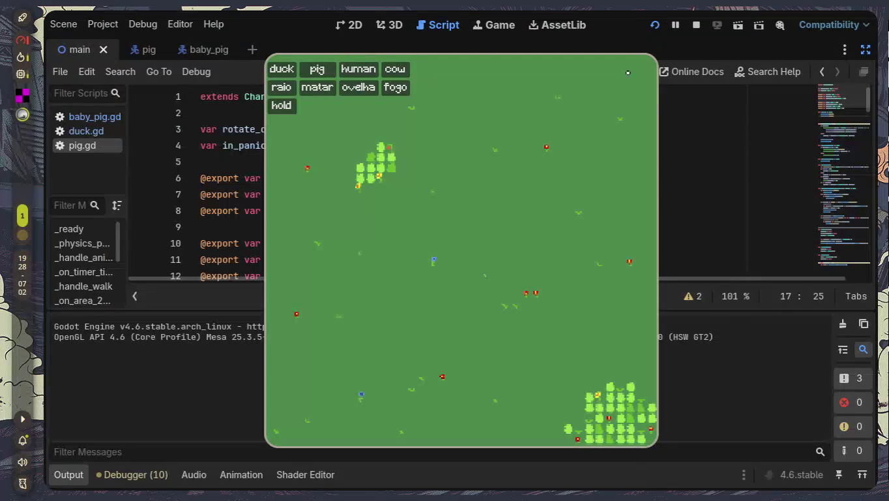
left_click(311, 64)
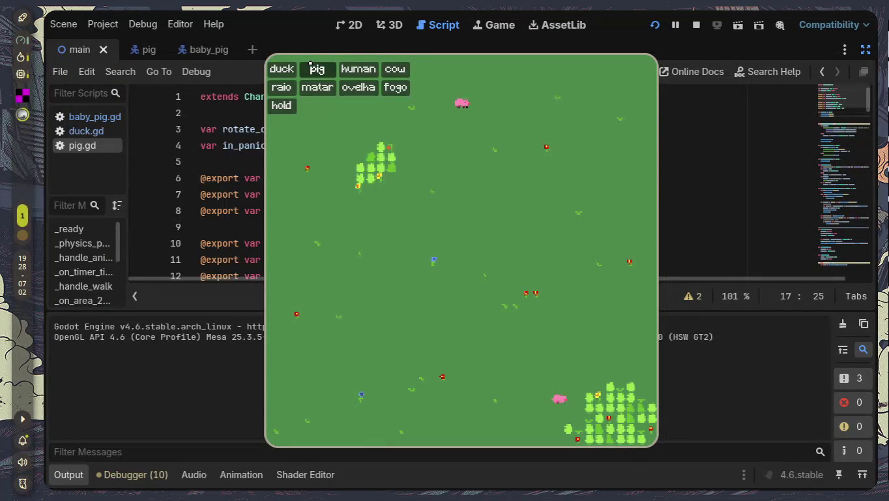
left_click(311, 65)
left_click(311, 63)
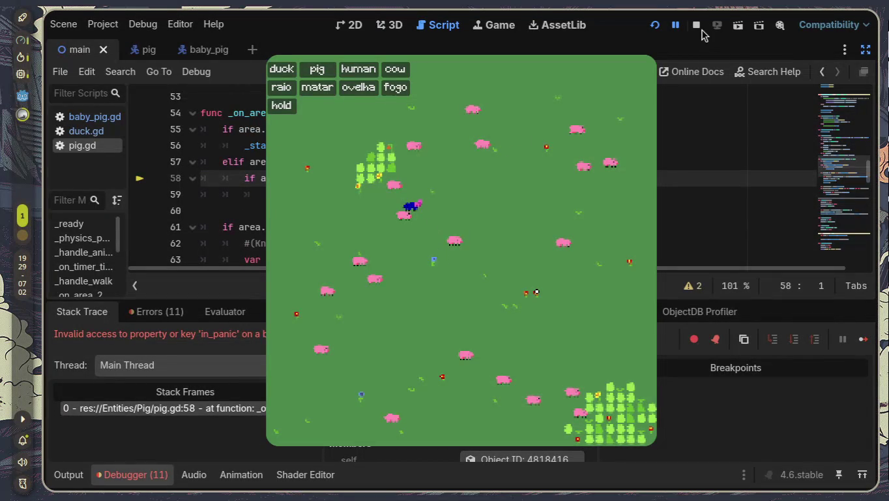
left_click(697, 25)
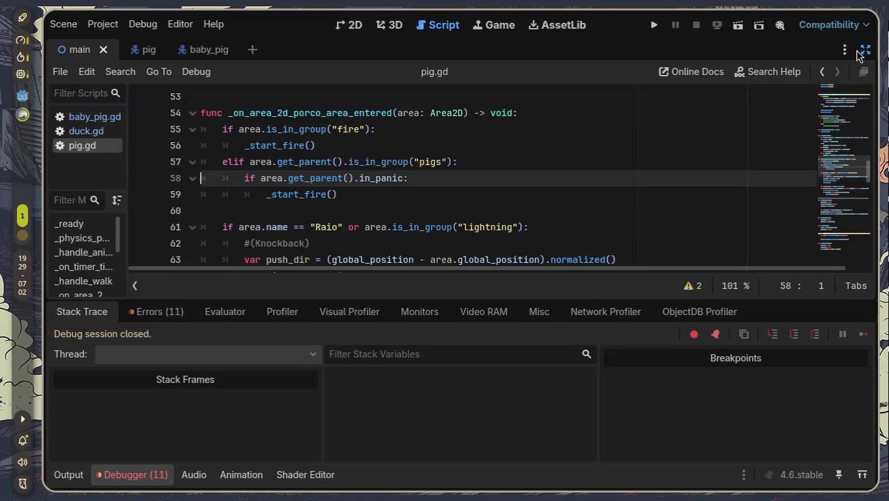
- Open the baby_pig scene in 2D and show its root node's Groups in the Node dock
left_click(150, 49)
left_click(216, 50)
left_click(350, 25)
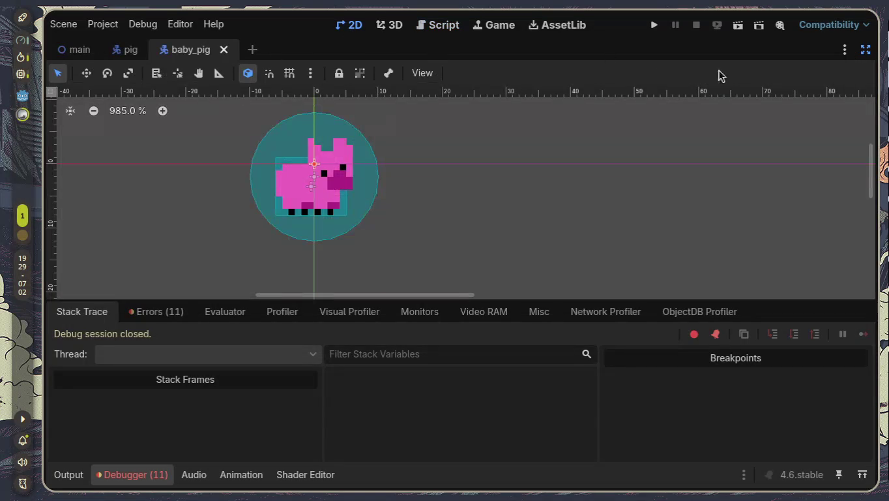
left_click(866, 50)
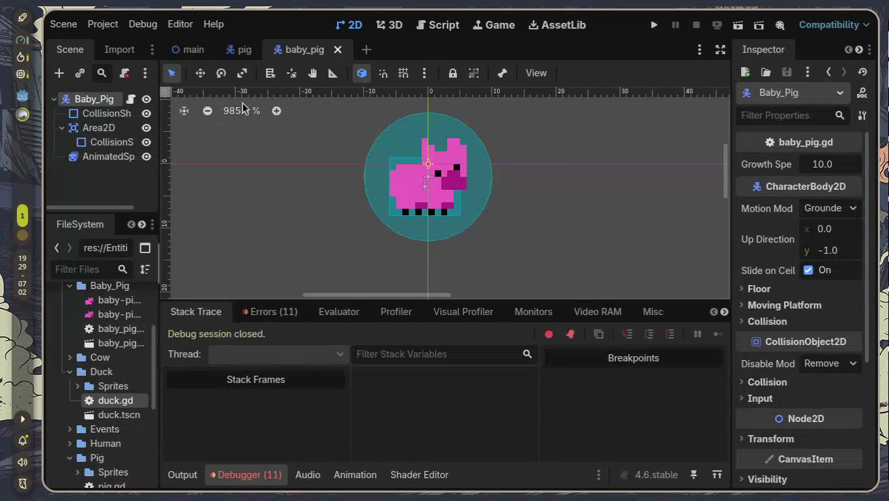
left_click(859, 49)
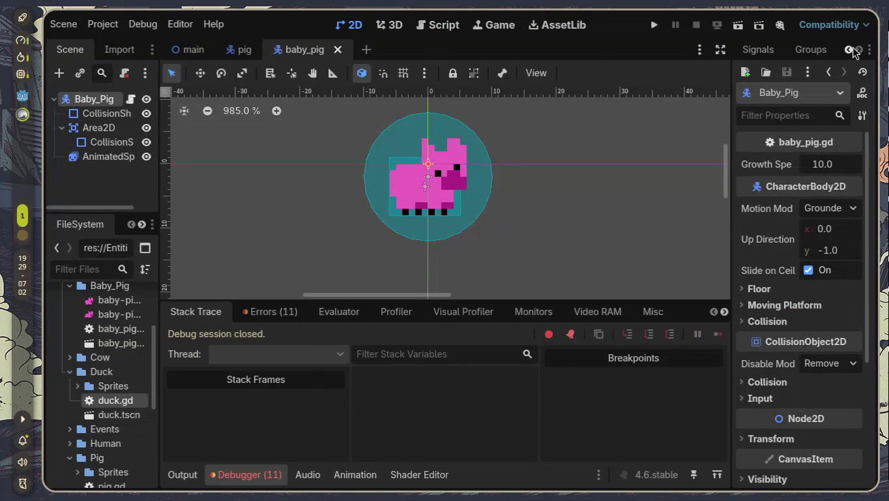
left_click(814, 50)
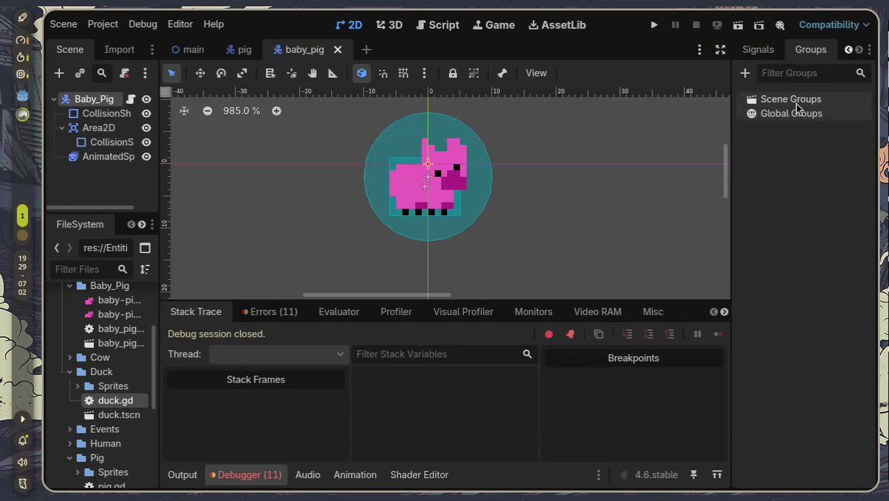
- Add the new 'pigs' and 'mobs' groups to Baby_Pig, then run the game again
left_click(746, 73)
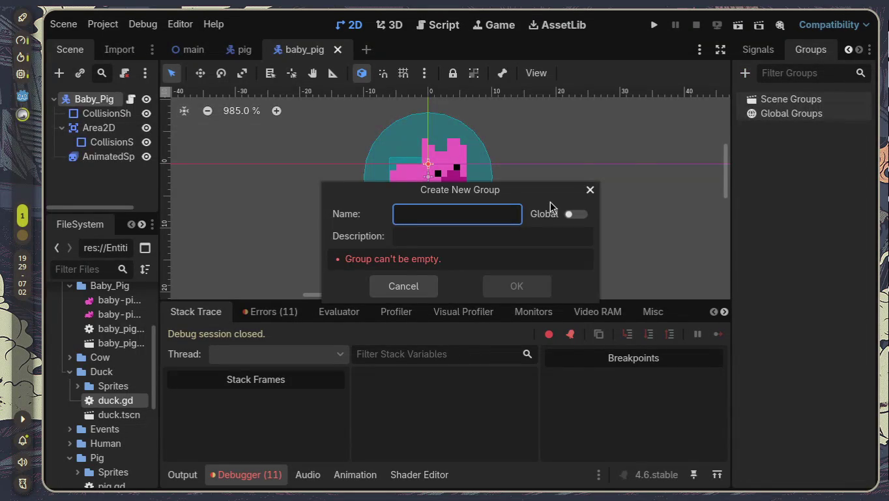
type("pigs")
key("Return")
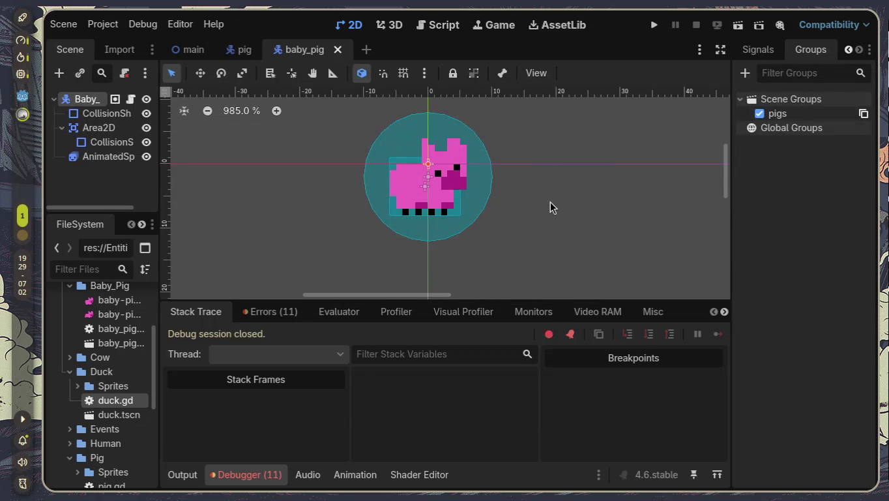
left_click(747, 73)
type("mobs")
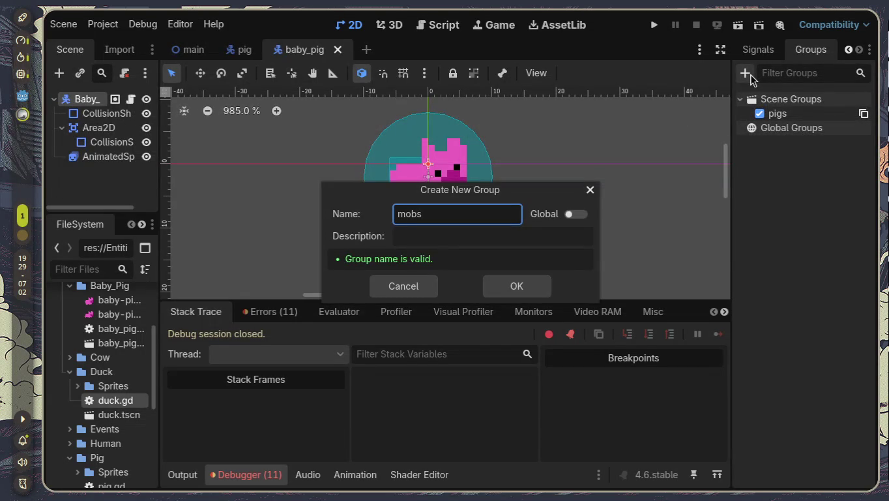
key("Return")
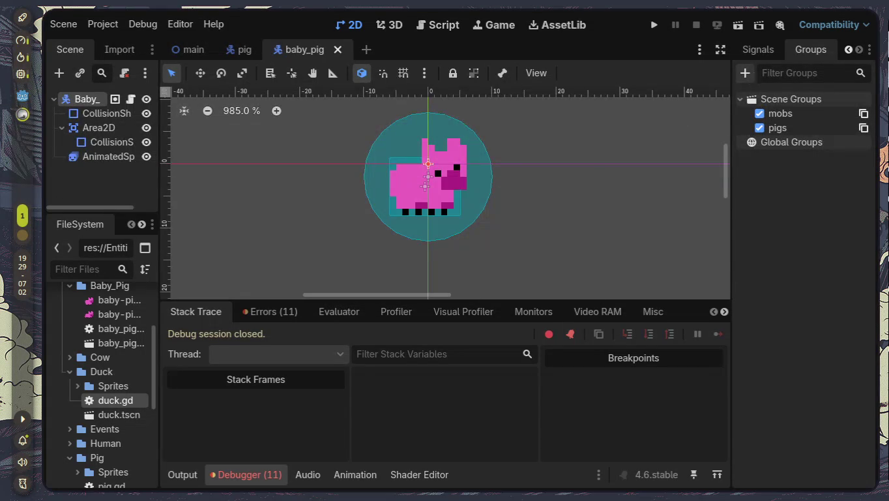
left_click(516, 170)
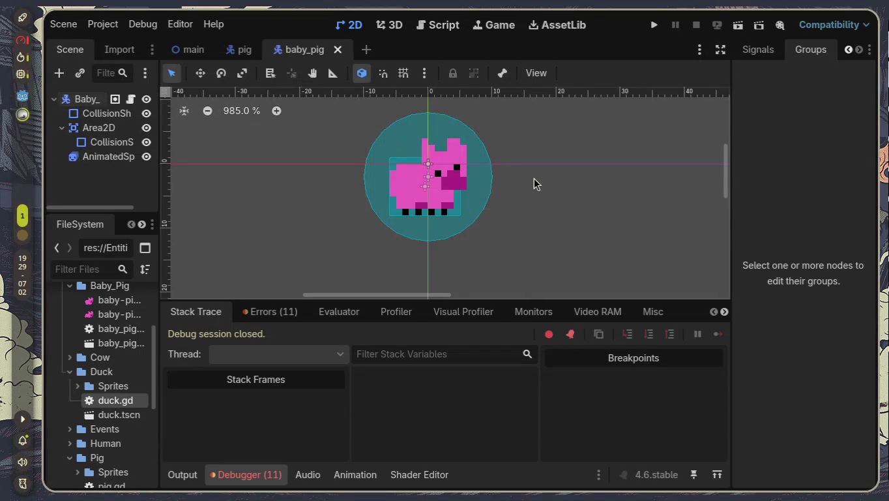
left_click(649, 29)
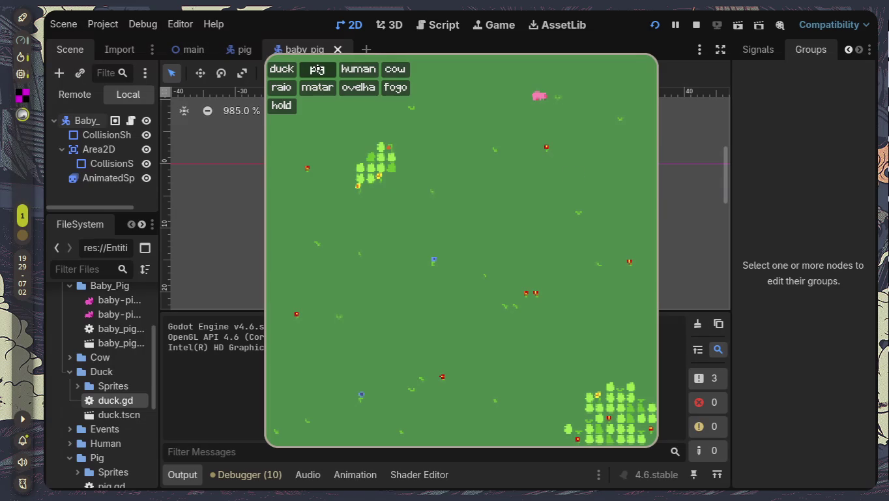
- Spawn pigs seven times in the running game until the in_panic error breaks
left_click(317, 69)
left_click(317, 69)
left_click(316, 69)
left_click(317, 68)
left_click(316, 69)
left_click(317, 69)
left_click(317, 69)
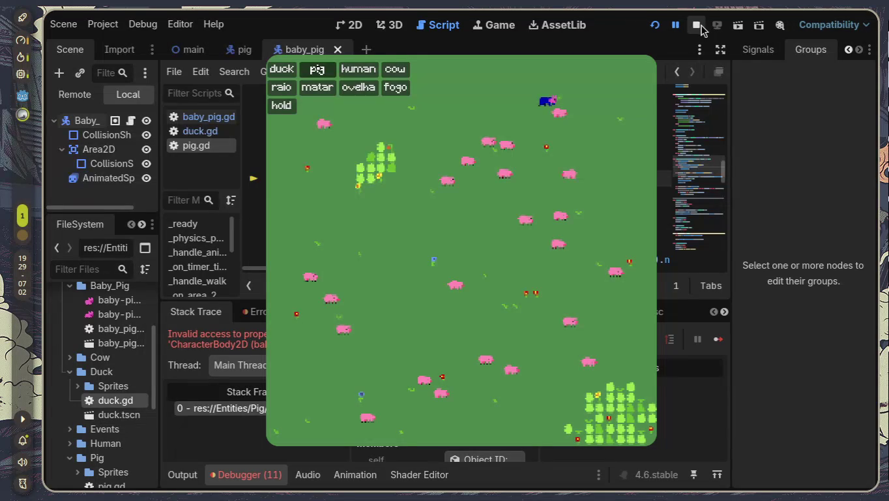
- Stop the paused game, declining the quit prompt, and show the debugger's error list
left_click(696, 27)
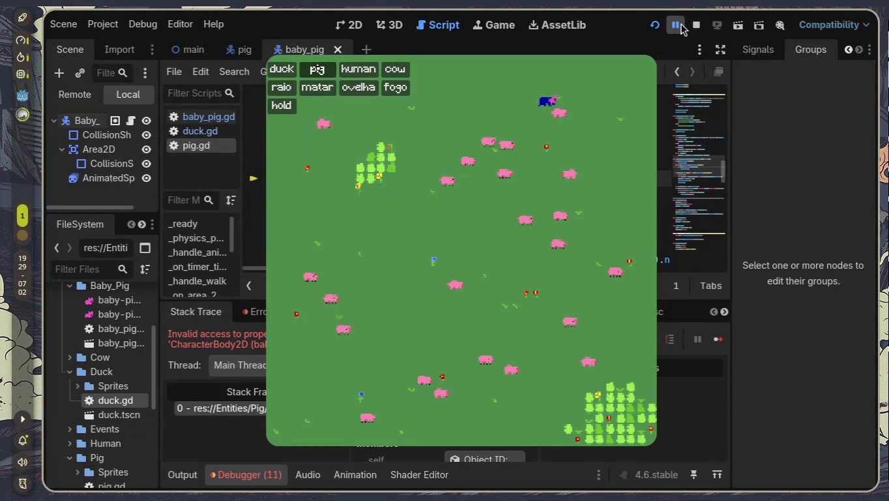
left_click(365, 274)
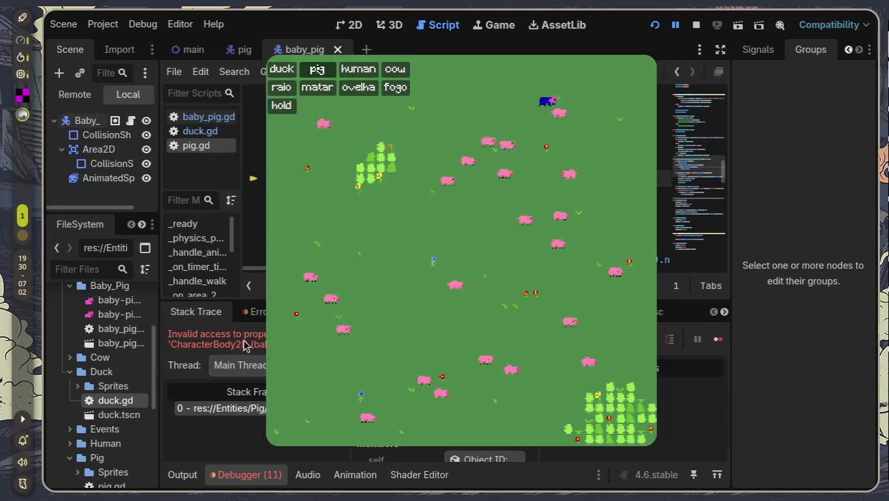
key("ctrl+q")
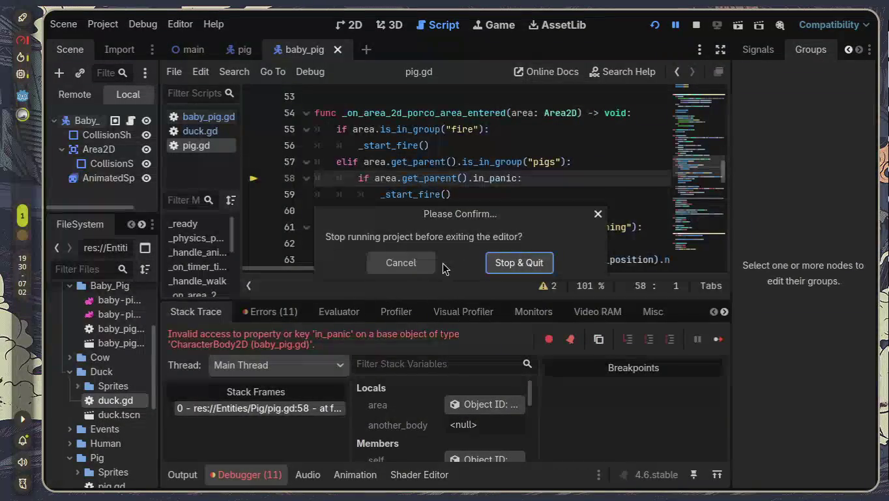
left_click(417, 261)
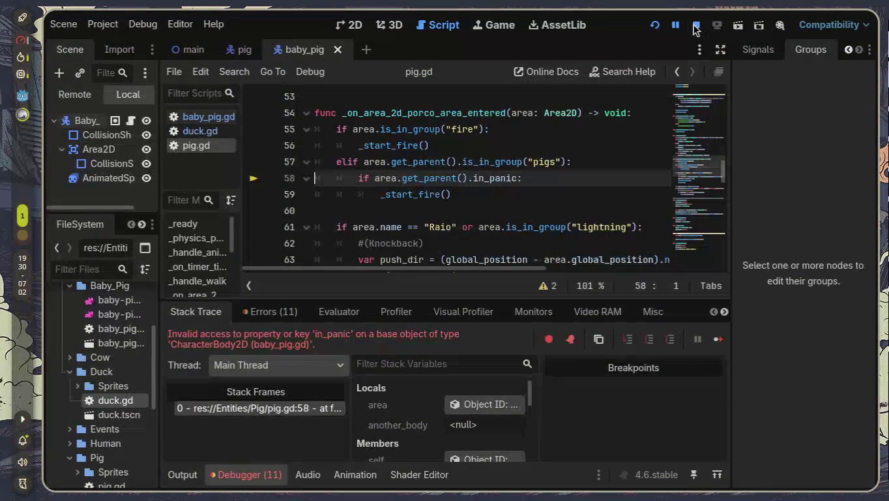
left_click(697, 27)
left_click(269, 312)
- Inspect the in_panic error, then hide the debugger and read pig.gd's code around line 58
scroll(352, 377, "down", 5)
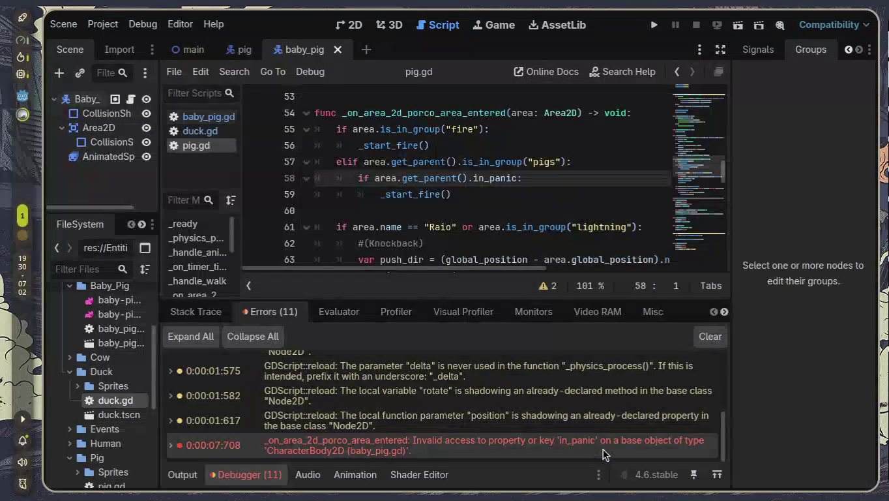
mouse_move(603, 451)
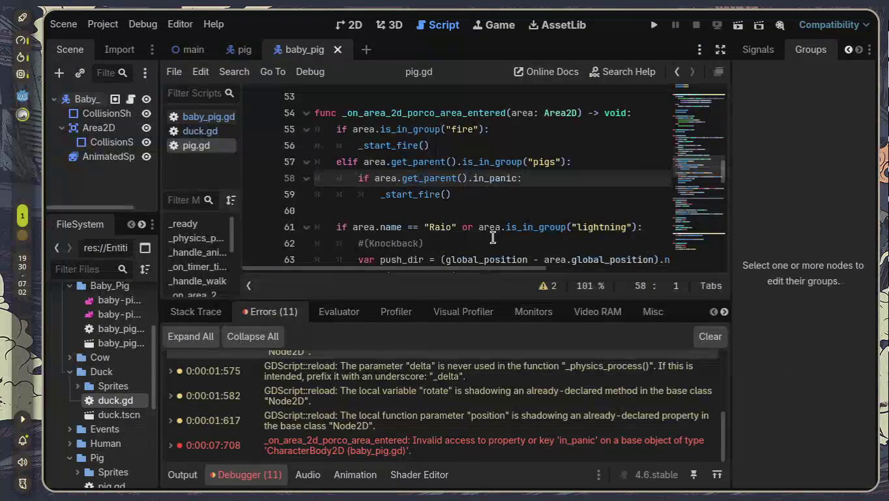
left_click(249, 475)
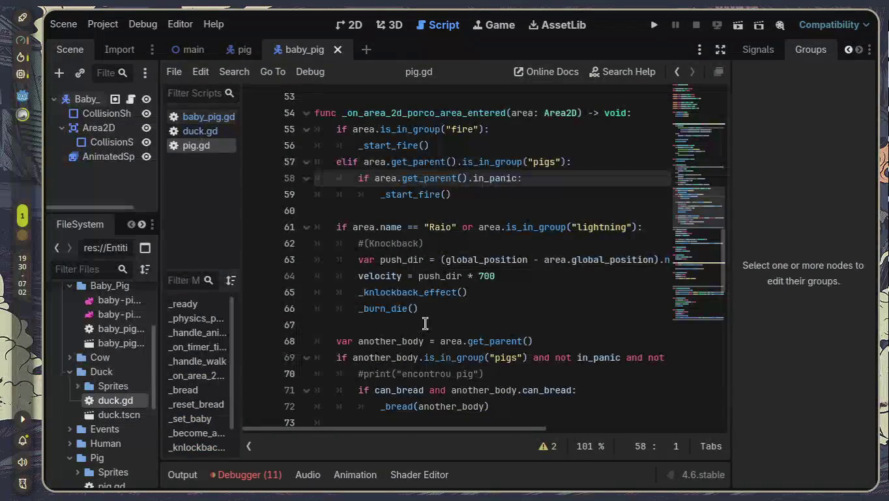
scroll(439, 337, "down", 2)
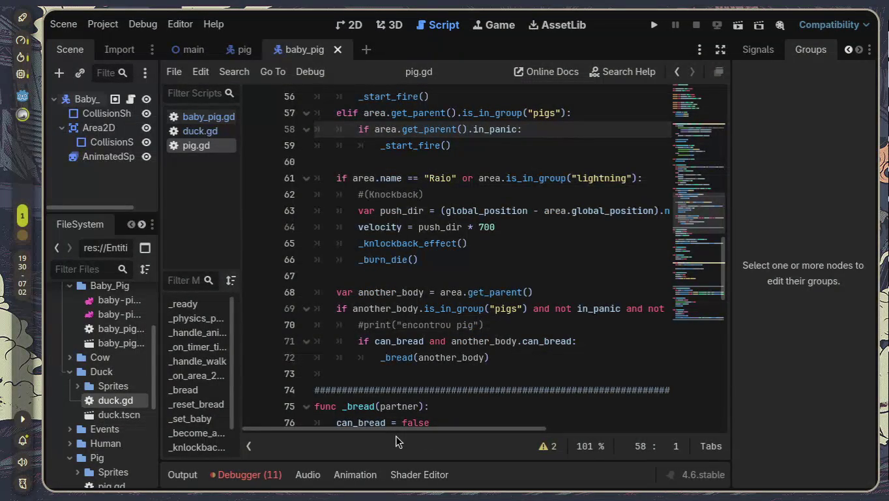
mouse_move(376, 313)
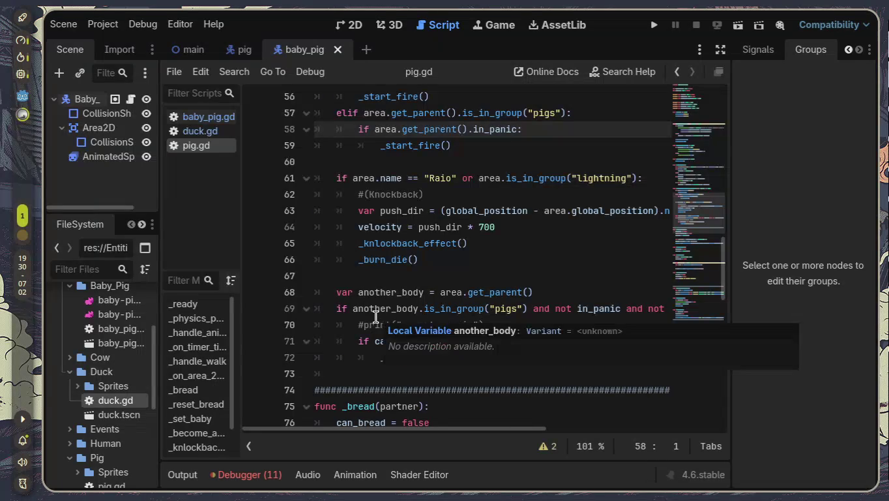
mouse_move(577, 313)
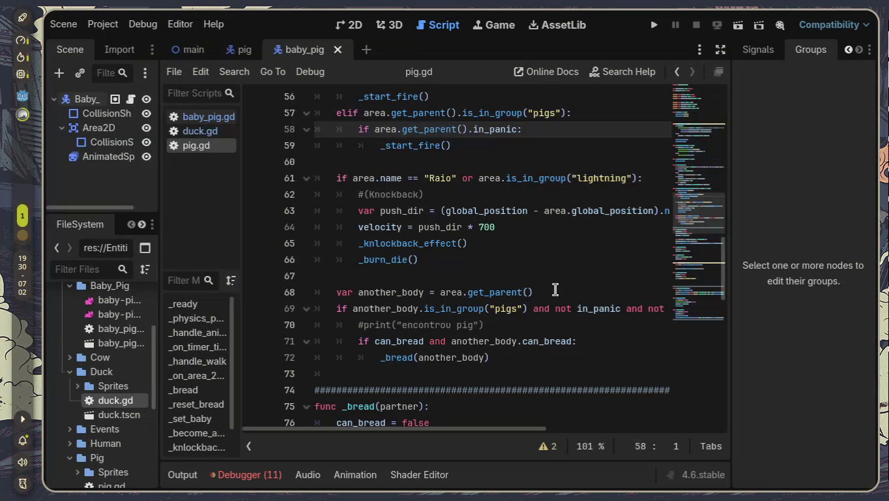
scroll(556, 289, "down", 5)
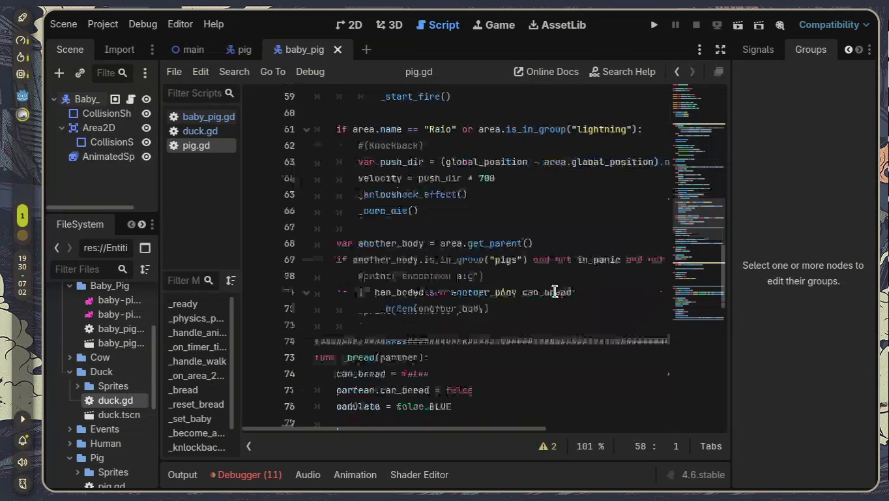
scroll(556, 291, "down", 5)
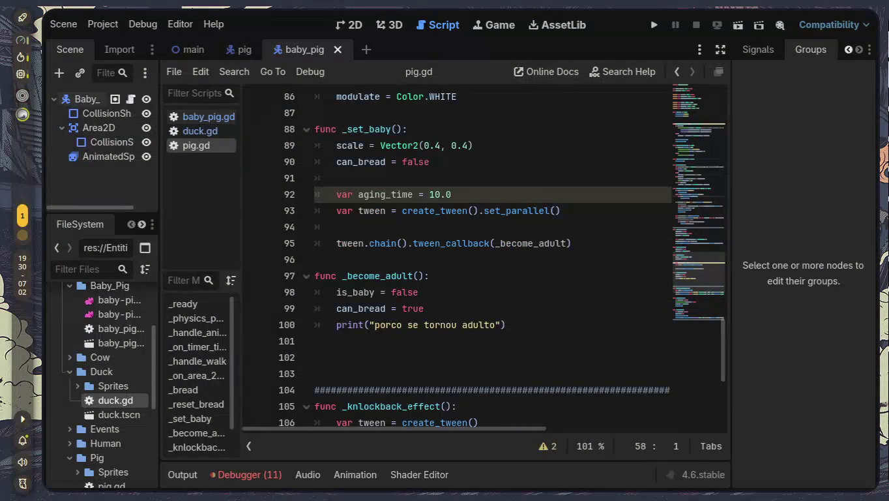
- Jump to the in_panic error's code, then open spawner.gd at the 'position' shadowing warning, line 18
left_click(255, 474)
double_click(424, 446)
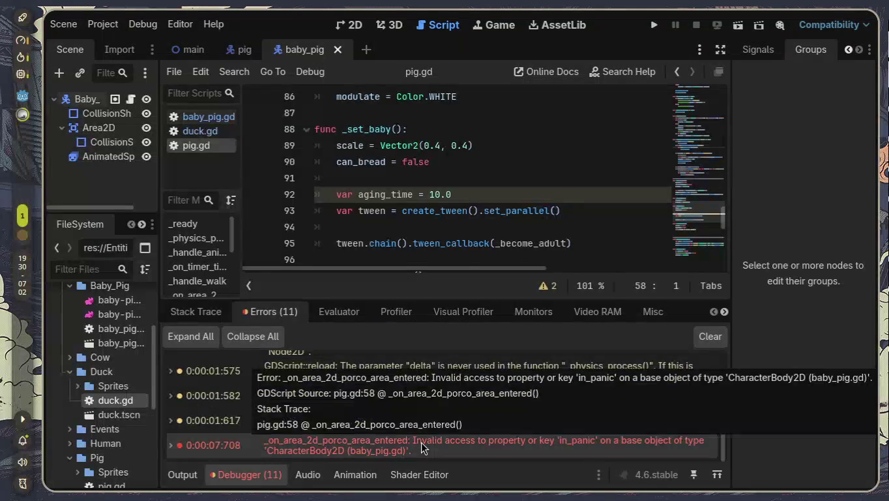
right_click(421, 447)
left_click(450, 454)
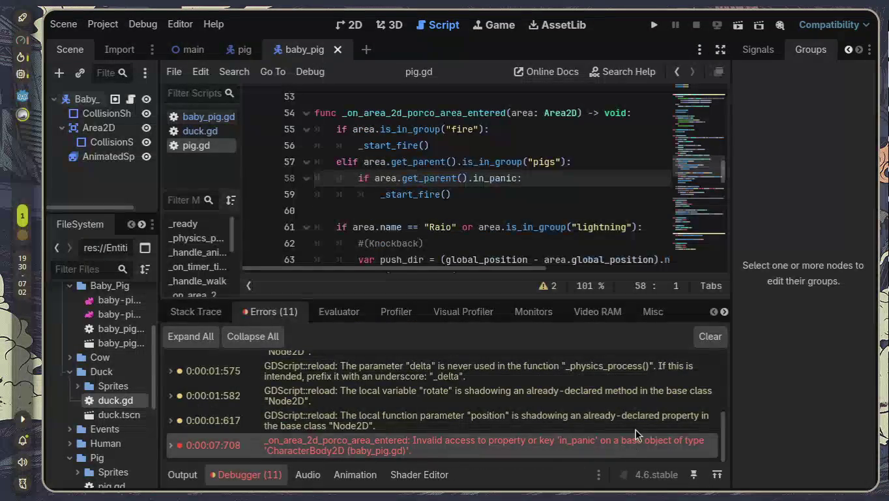
left_click(633, 429)
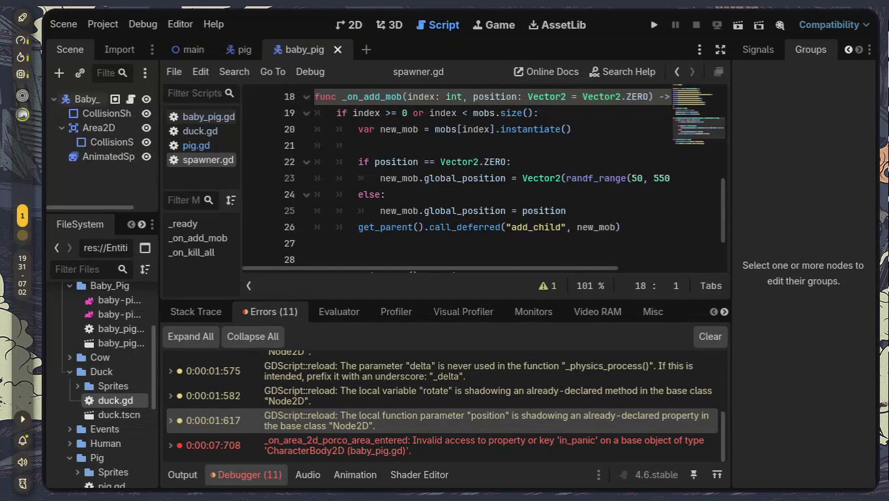
- Slide from the Godot workspace over to the Discord workspace with Super+Right
key("super+Right")
key("super+Left")
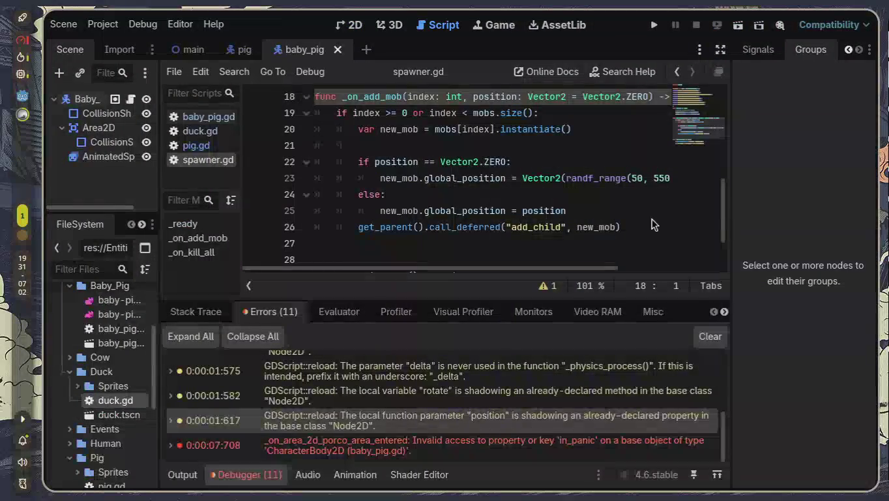
key("super+Right")
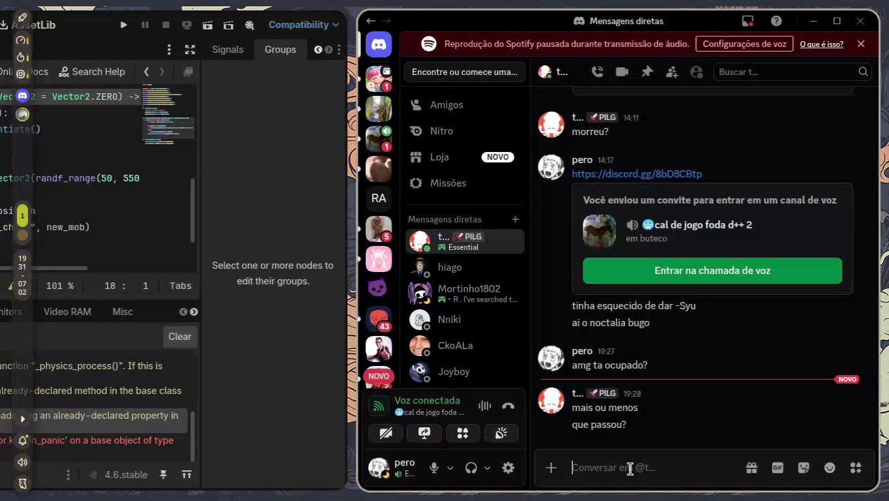
- Discard the half-written draft and send the reply 'nada nada'
type("eu to")
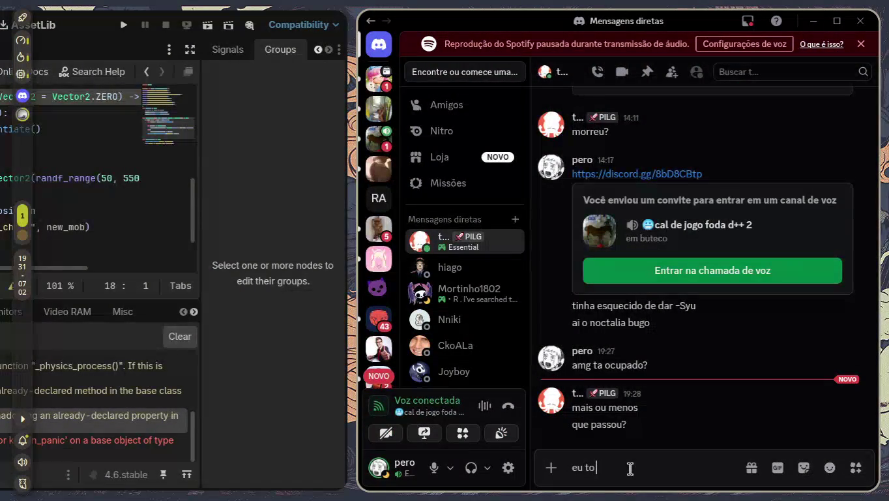
type(" num")
key("ctrl+a")
key("BackSpace")
type("nada nada")
key("Return")
- Send 'to consiguind concertar' as a second reply and switch back to Godot
type("to consiguind")
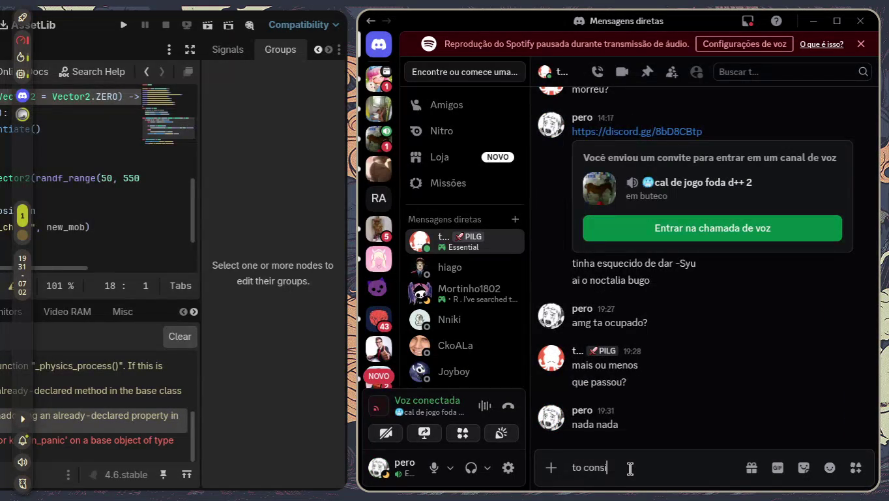
type(" concertar")
key("Return")
key("alt+Tab")
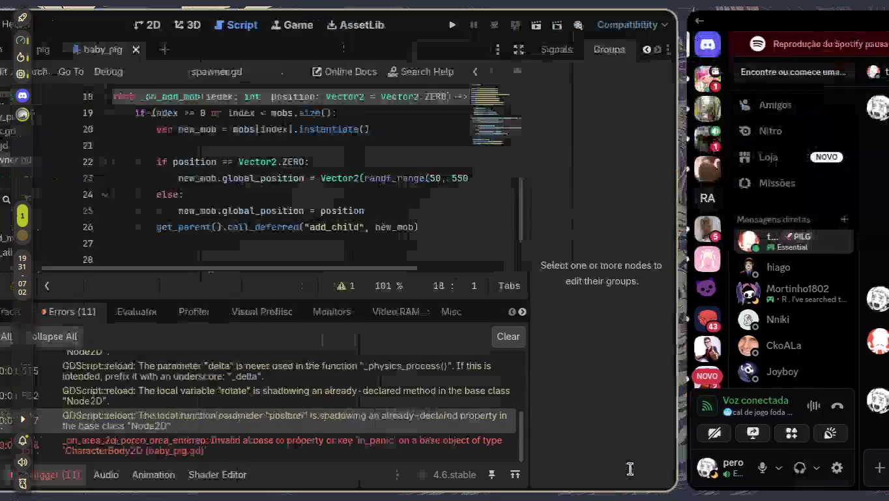
mouse_move(595, 369)
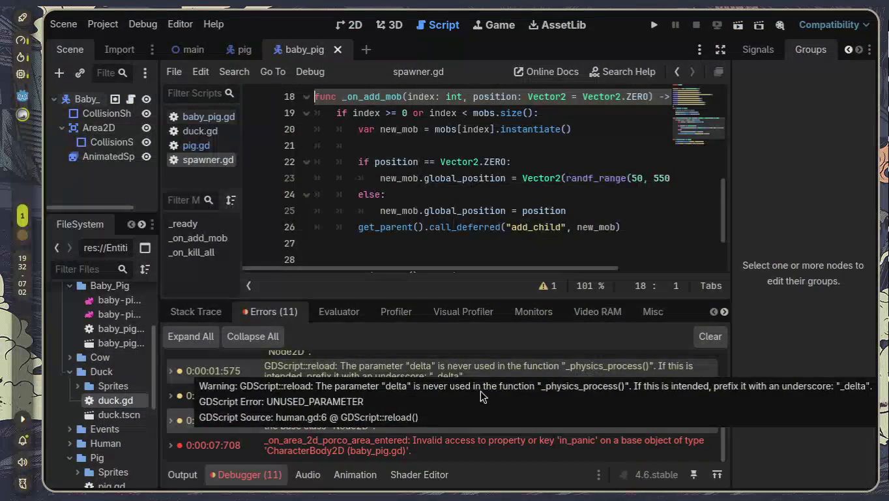
- Collapse the Debugger panel and open baby_pig.gd from the script list
left_click(253, 479)
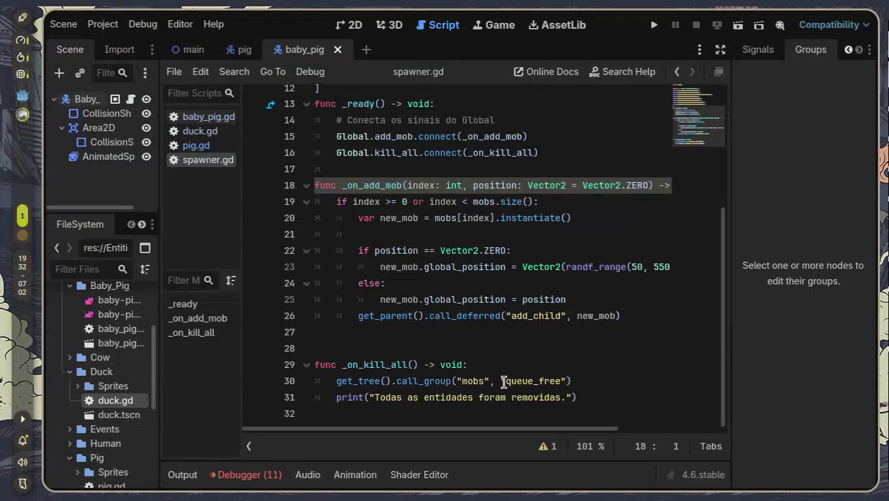
mouse_move(503, 381)
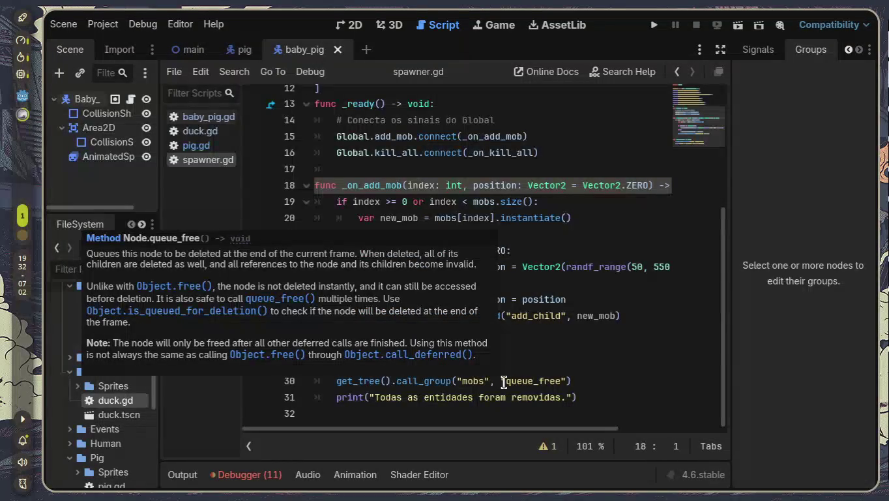
left_click(202, 116)
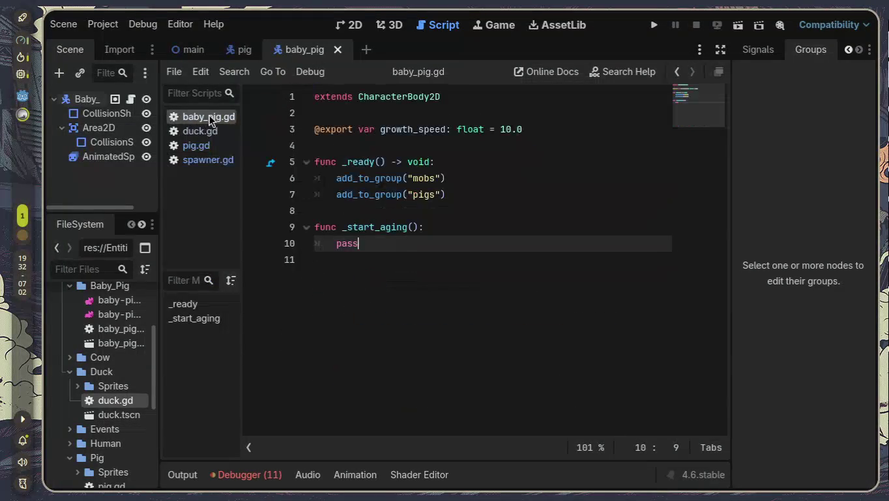
- Add 'var in_panic: bool = false' and 'var can_bread: bool = false' below growth_speed
left_click(444, 116)
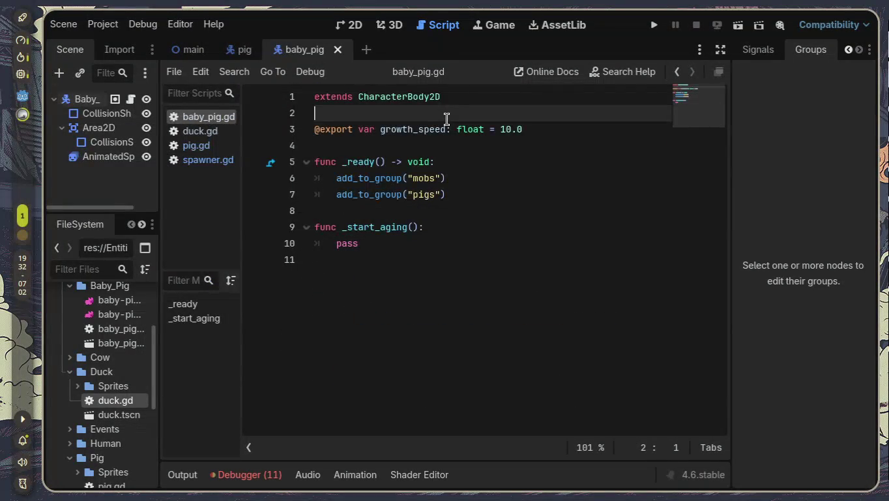
left_click(547, 133)
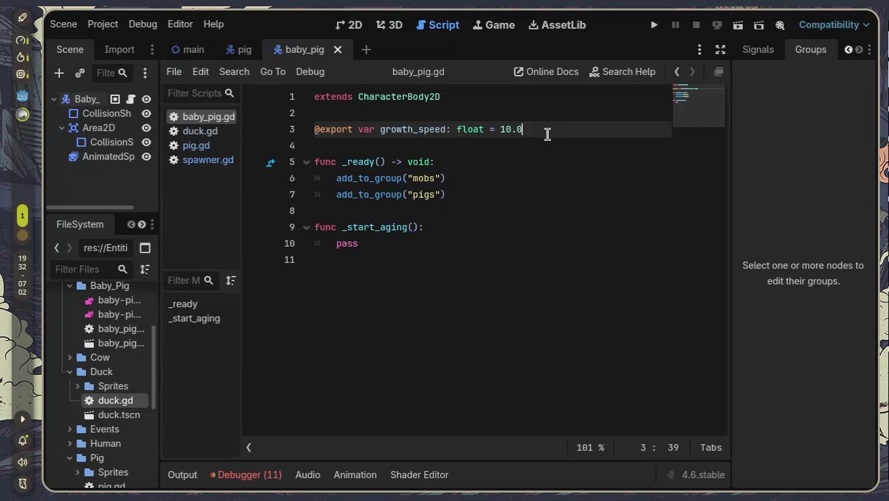
key("Return")
type("var in_panic: bool = fa")
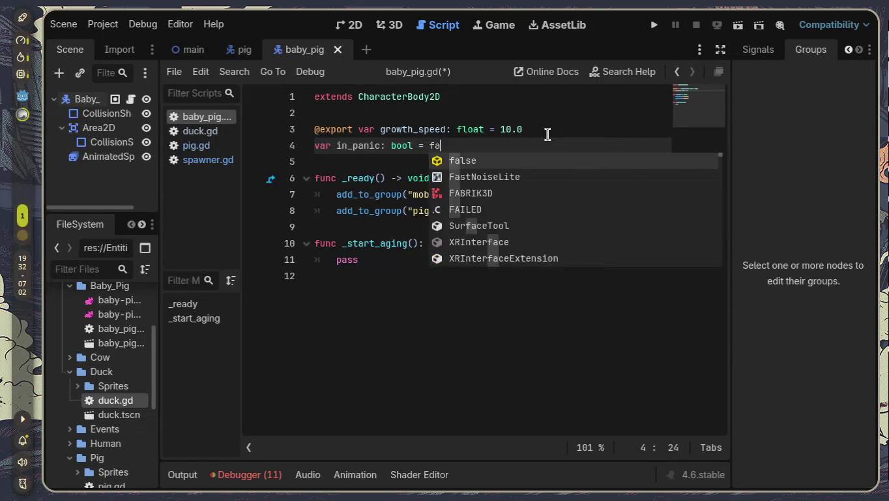
type("ls")
key("Return")
key("Return")
type("var can_brea")
key("BackSpace")
key("BackSpace")
type("ead")
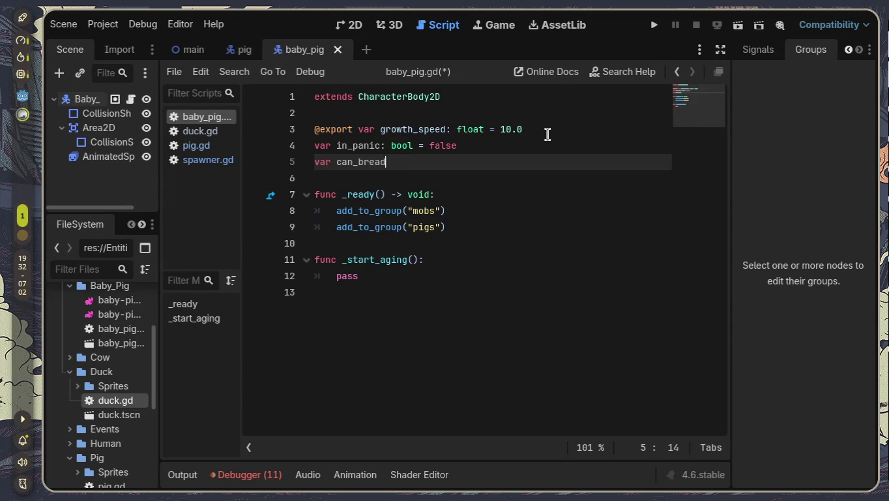
type(": boo")
type("l = fa")
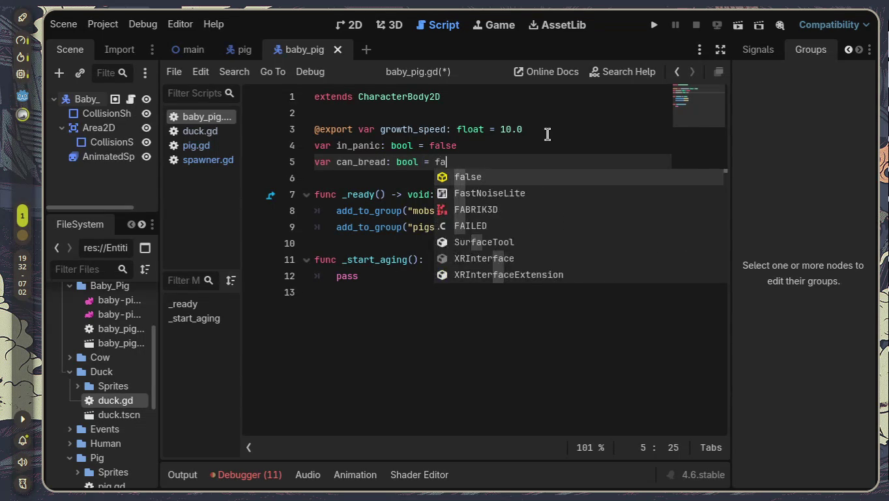
type("lse")
key("Escape")
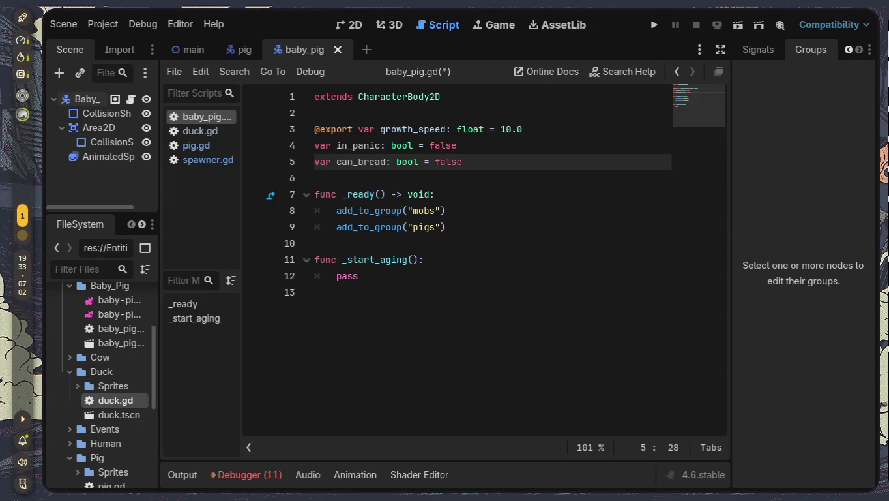
- Run the main scene, spawn seven pigs, drop an object near the plants, then stop with F8
left_click(195, 48)
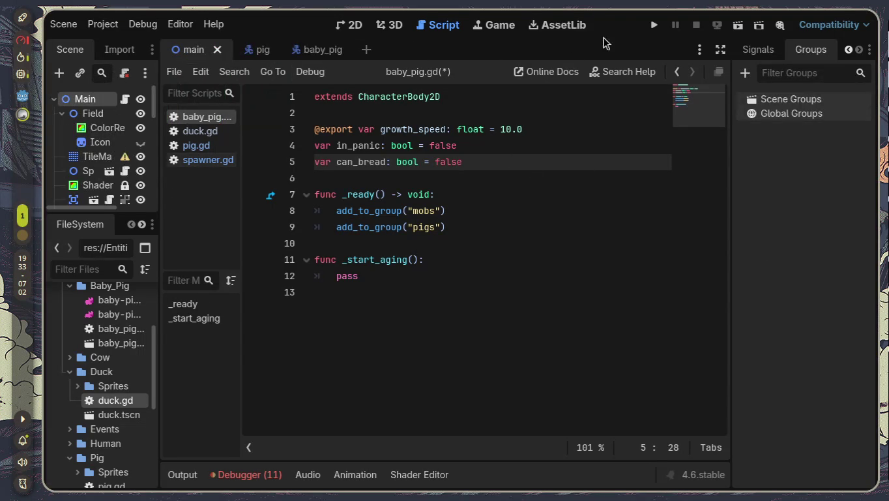
left_click(654, 26)
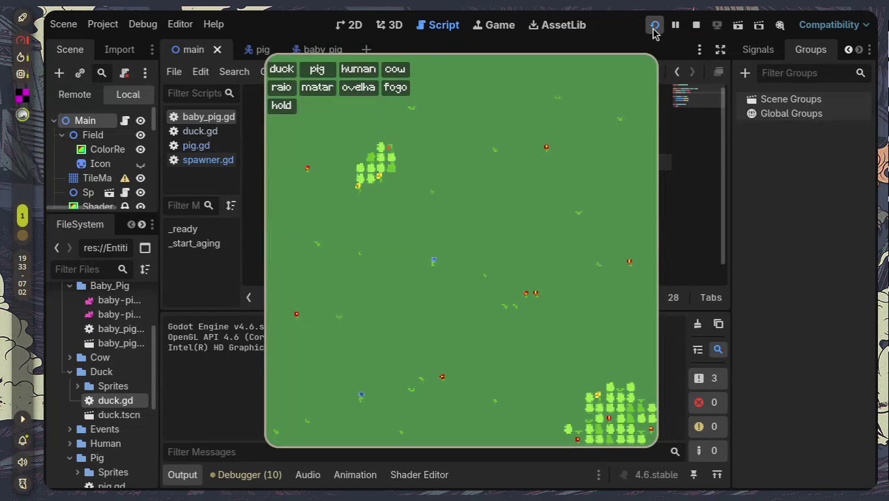
left_click(311, 76)
left_click(311, 77)
left_click(310, 76)
left_click(311, 77)
left_click(311, 77)
left_click(310, 76)
left_click(311, 76)
left_click(311, 77)
left_click(311, 77)
left_click(310, 76)
left_click(311, 76)
left_click(311, 77)
left_click(310, 77)
left_click(310, 76)
left_click(311, 77)
left_click(311, 76)
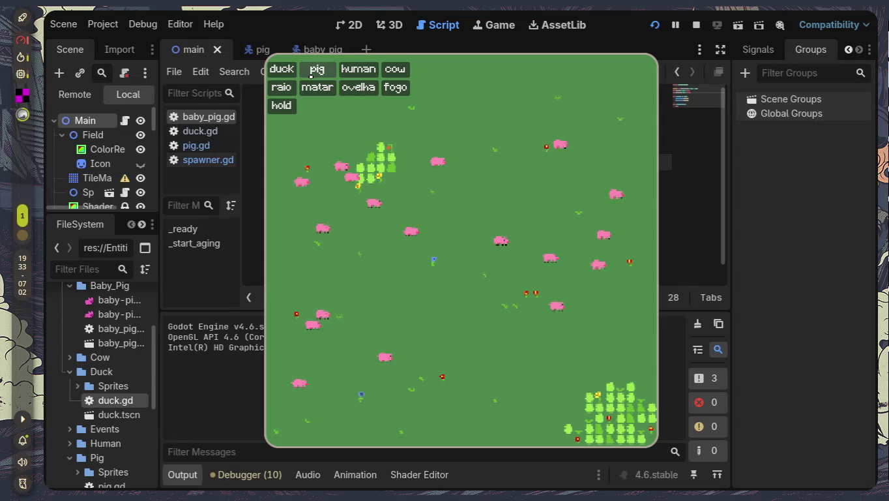
left_click(358, 173)
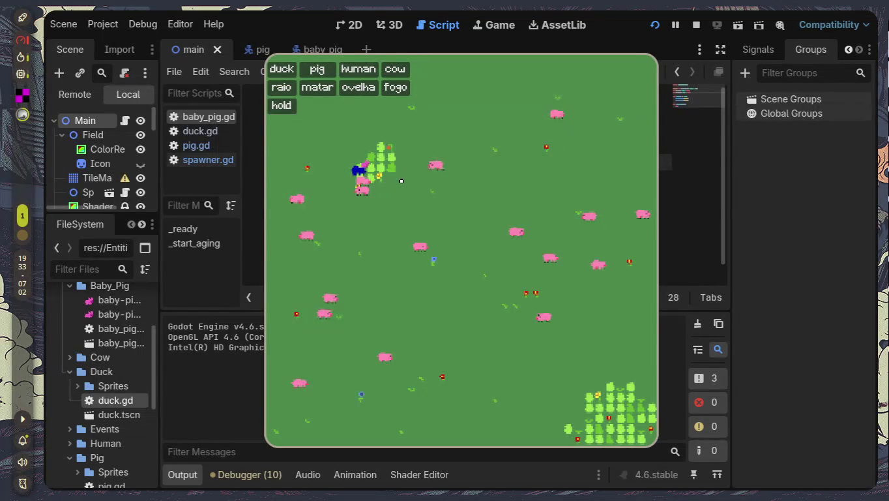
key("F8")
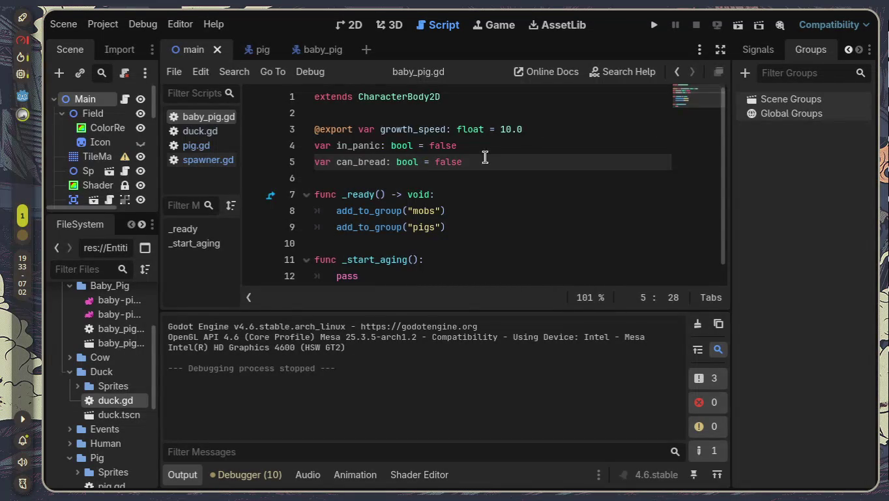
- Hide the Output panel and replace pass in _start_aging with 'var tween = create_tween()'
left_click(178, 480)
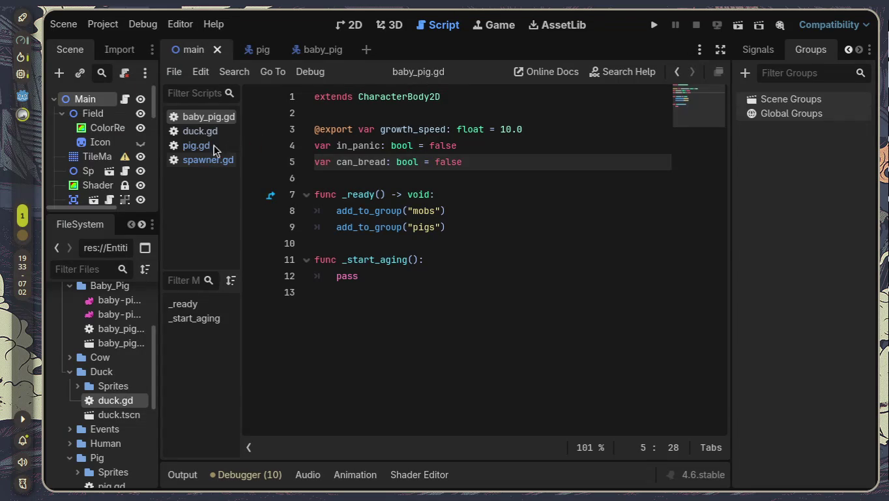
left_click(419, 281)
key("Home")
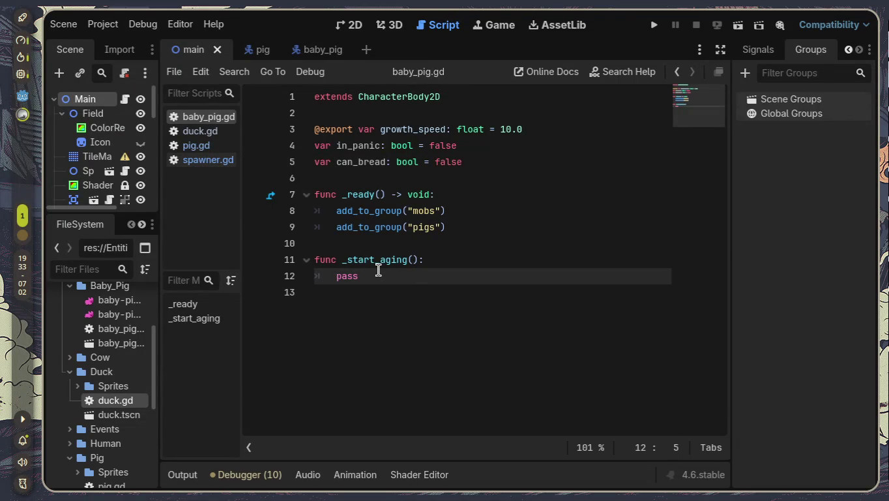
left_click_drag(369, 271, 334, 273)
type("twee")
key("BackSpace")
key("BackSpace")
key("BackSpace")
type("vart")
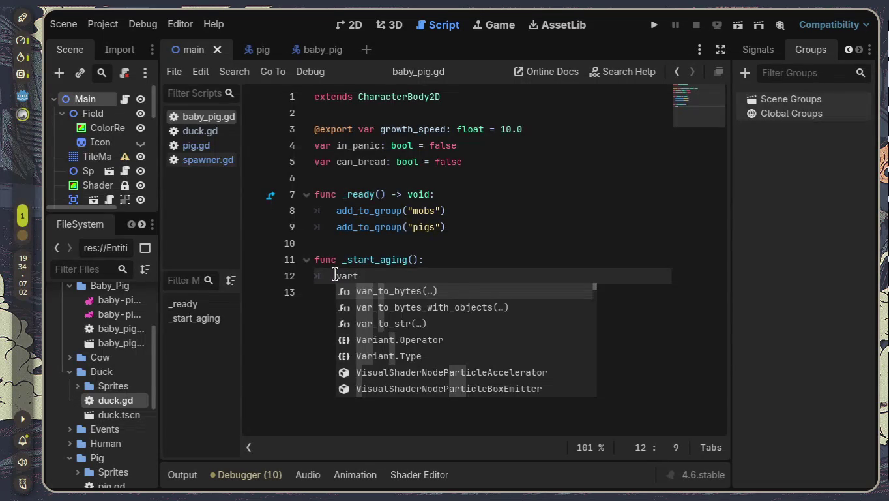
key("BackSpace")
type(" tw")
key("Escape")
type("eem")
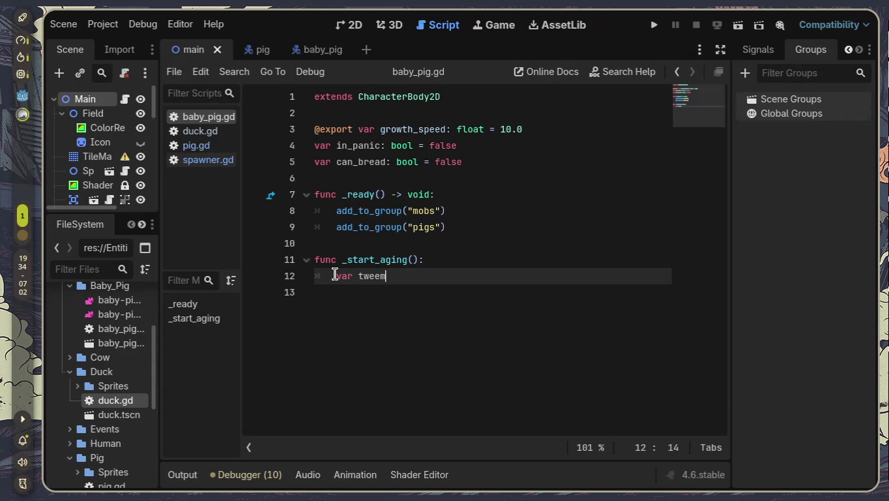
key("BackSpace")
type("n = crea")
key("Down")
key("Return")
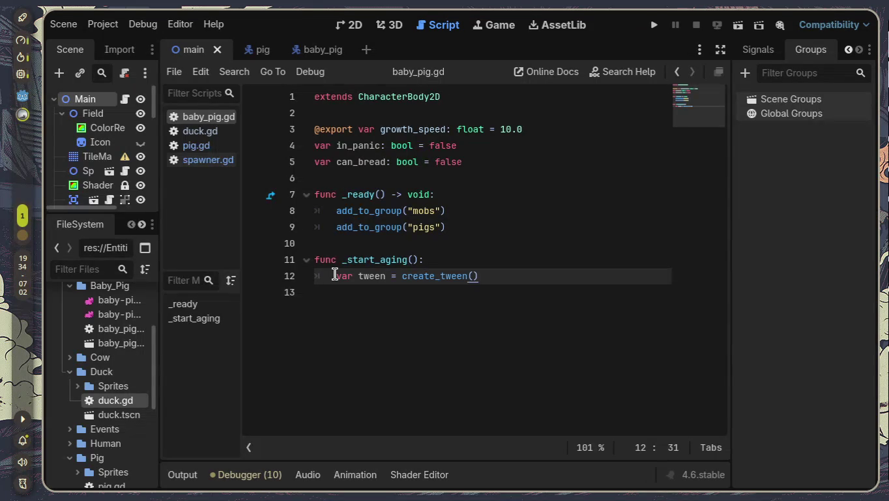
key("Return")
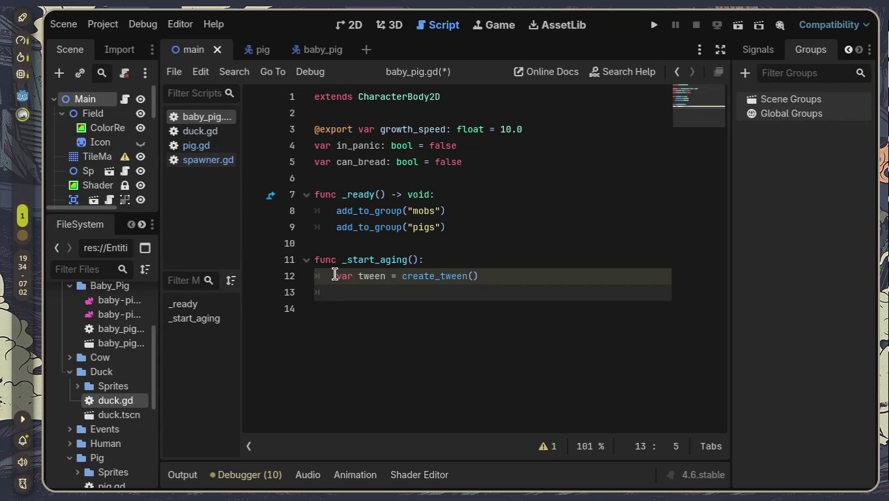
- Start line 13 with tween.tween_property() and pass self as its first argument
type("tw")
key("Return")
type("tween.tw")
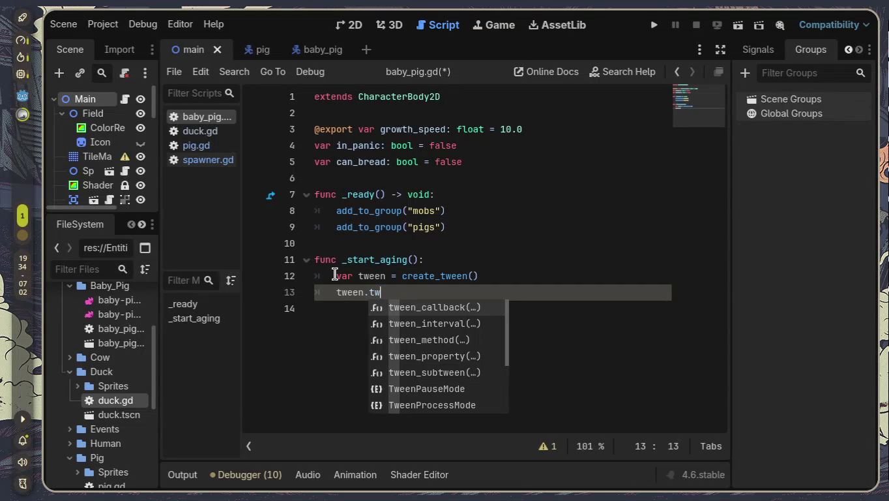
key("Down")
key("Down")
key("Down")
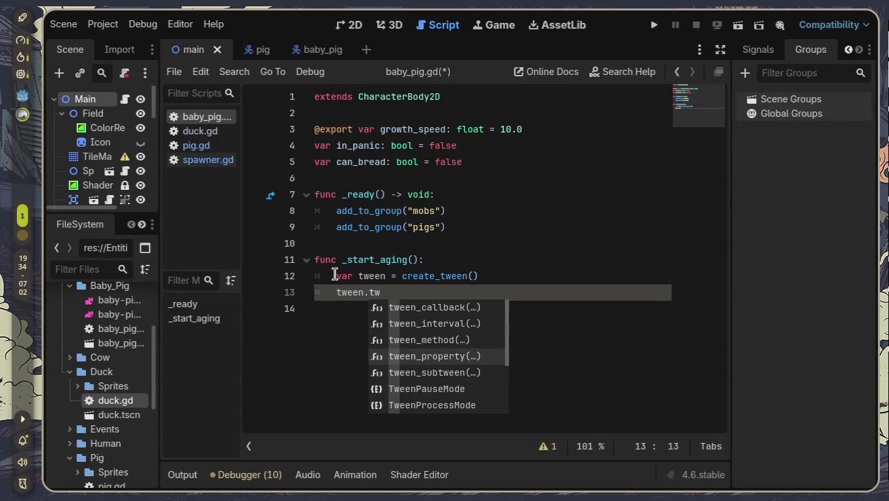
key("Return")
type("sel")
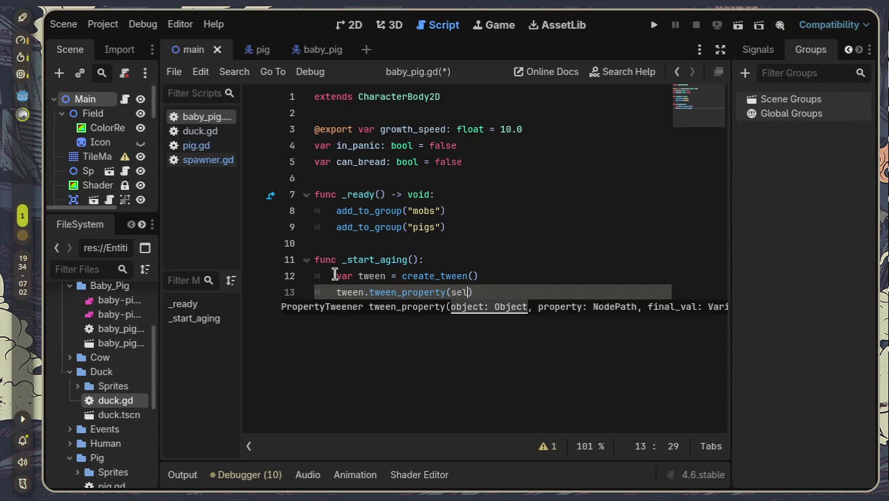
type("f")
key("Escape")
- Add "scale" and vec as the next tween_property arguments, correcting the 'sclae' typo
type(", ")
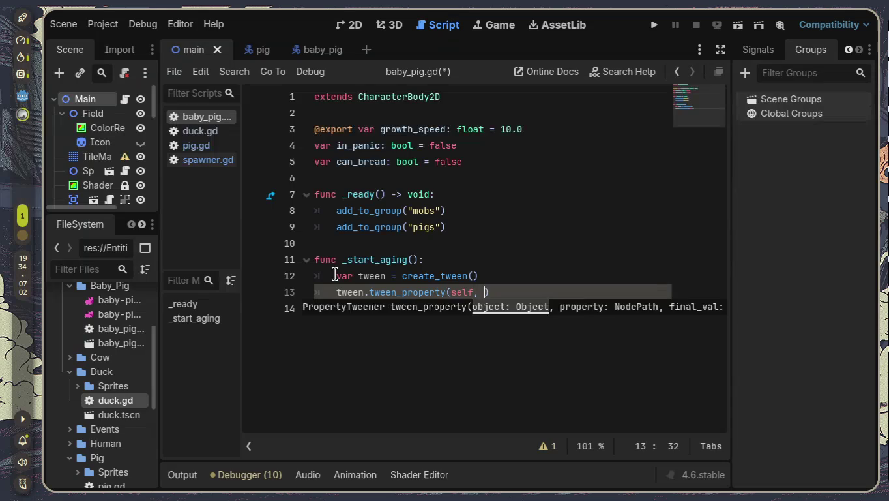
type("\"")
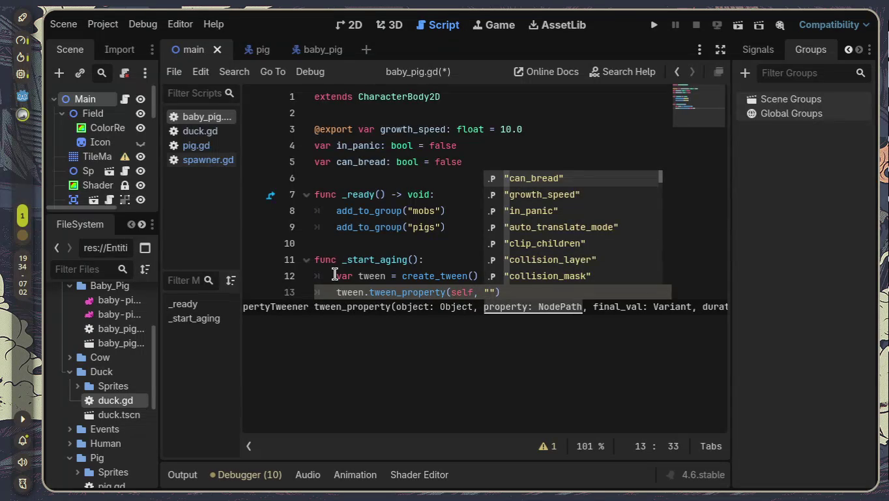
type("sclae")
key("BackSpace")
key("BackSpace")
key("BackSpace")
type("lae")
key("BackSpace")
key("BackSpace")
key("BackSpace")
type("ale")
key("BackSpace")
key("BackSpace")
type("le\", ")
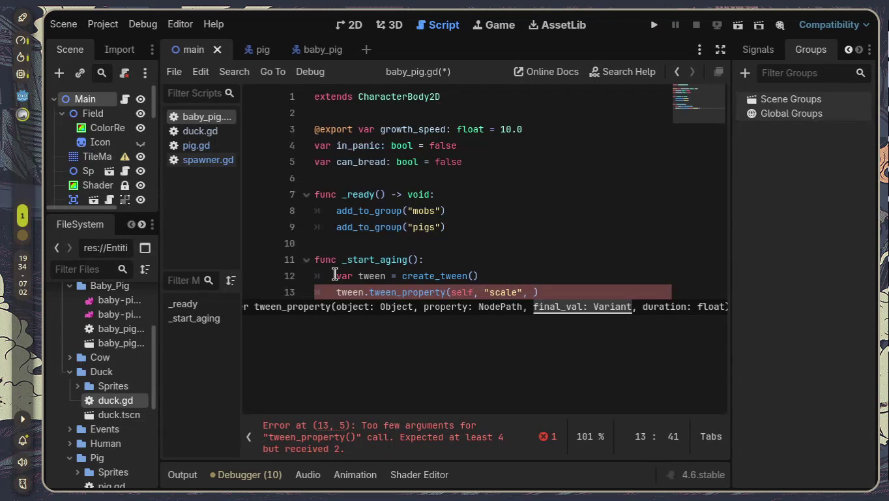
type("vec")
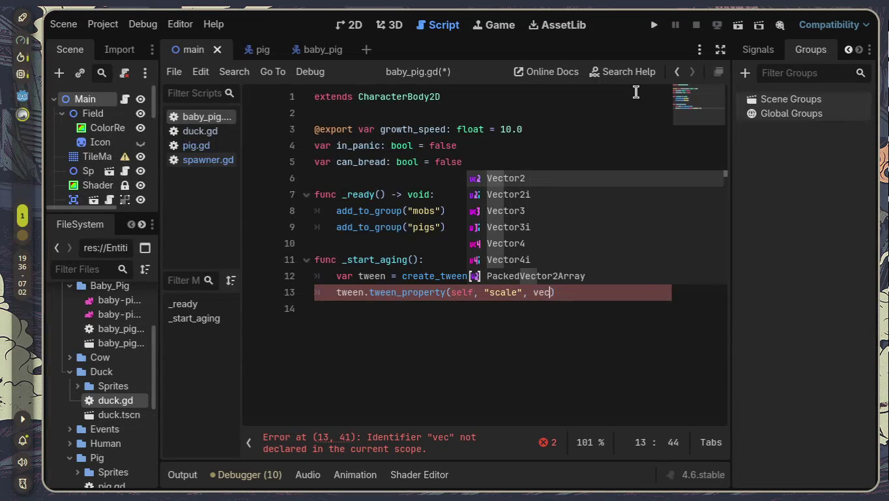
key("super+o")
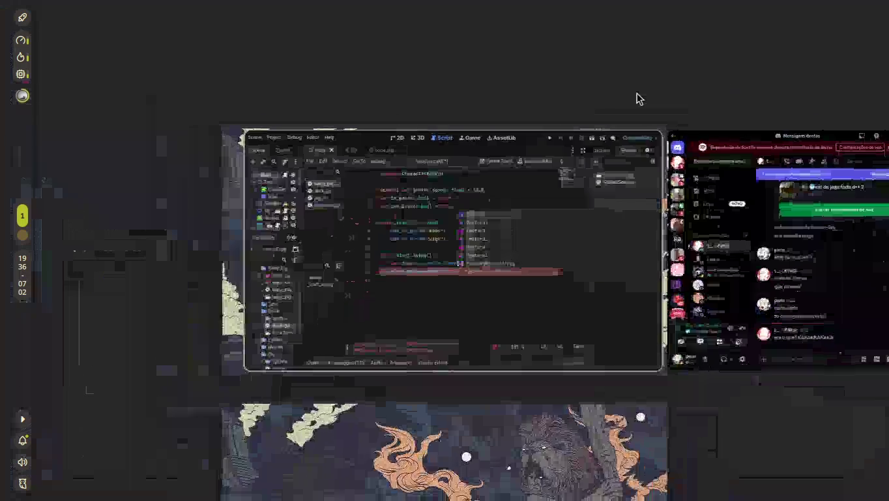
scroll(586, 216, "down", 1)
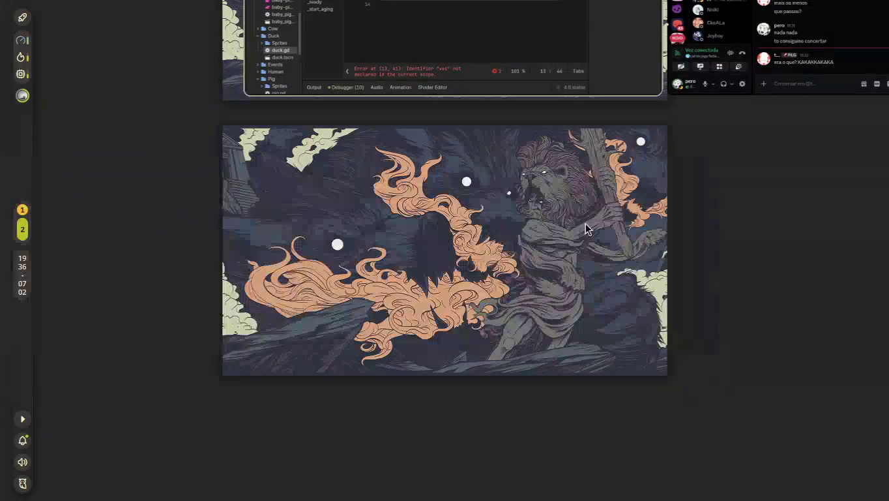
scroll(587, 228, "up", 1)
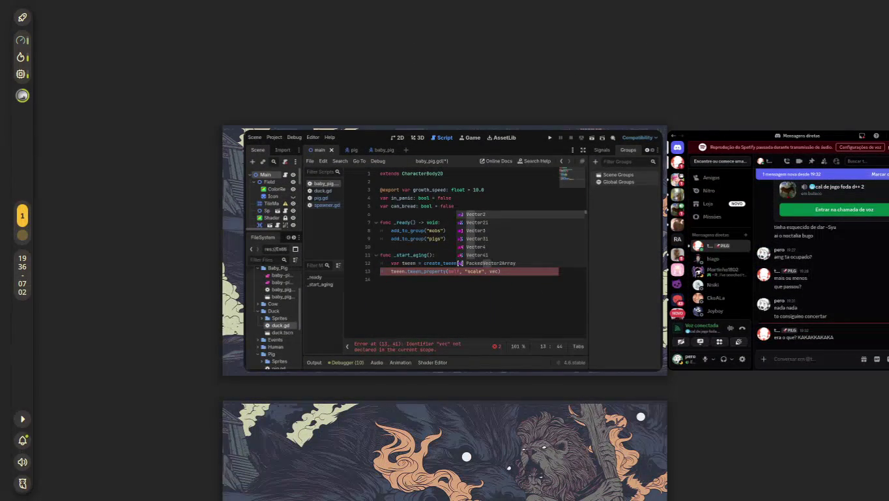
key("super")
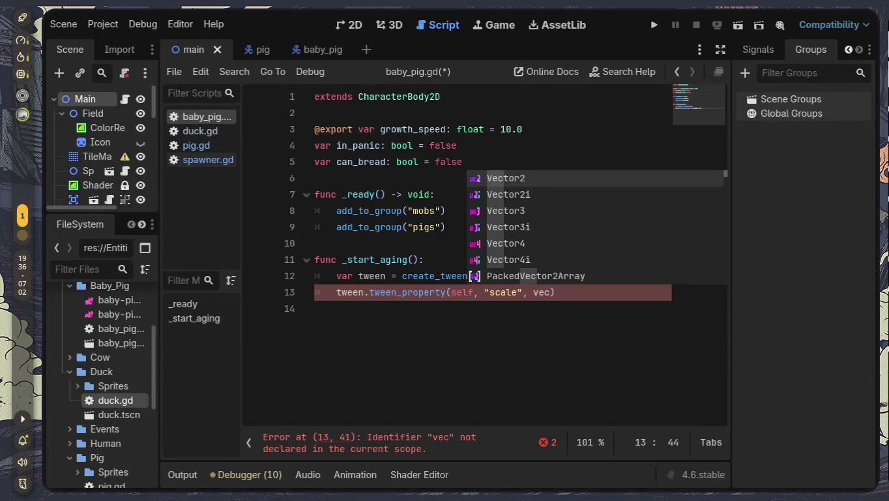
- Select the create_tween and tween_property lines 12–13, then open the workspace overview
mouse_move(556, 292)
left_mouse_down()
mouse_move(242, 281)
mouse_move(238, 261)
left_mouse_up()
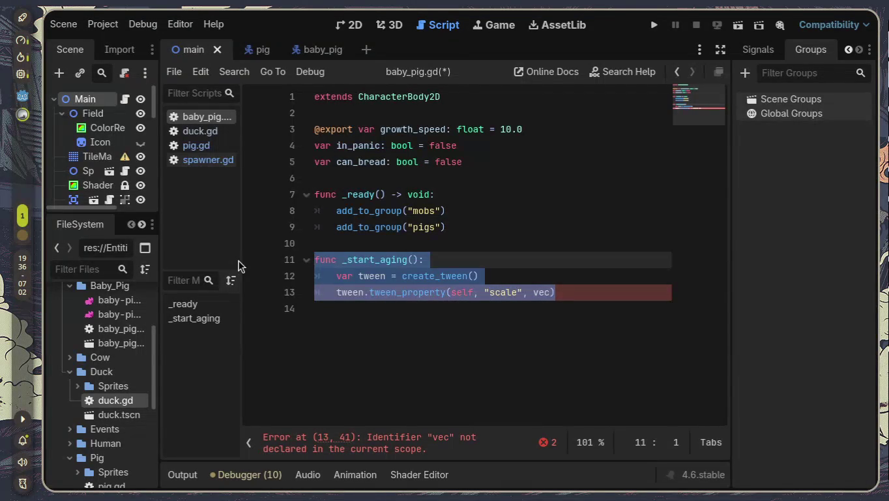
mouse_move(568, 287)
left_mouse_down()
mouse_move(258, 291)
mouse_move(257, 280)
left_mouse_up()
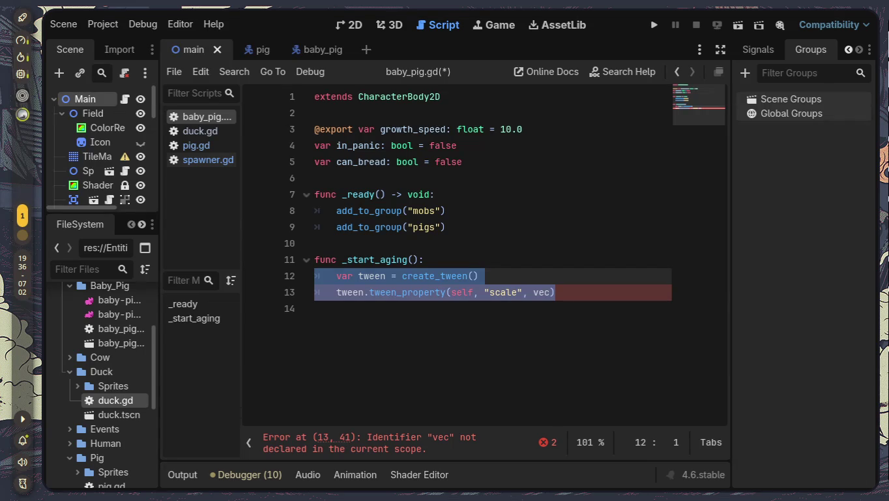
key("super+o")
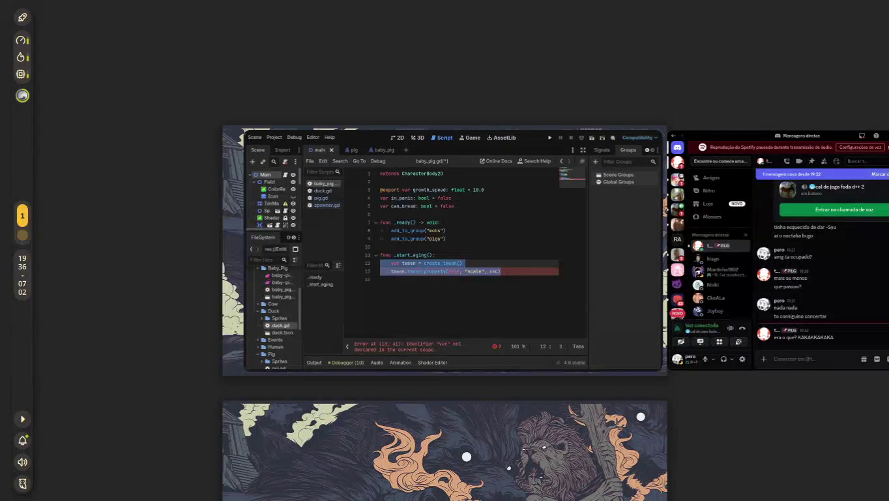
- Move the Discord window onto the OBS workspace, then return to workspace 1's fullscreen Godot
key("super+o")
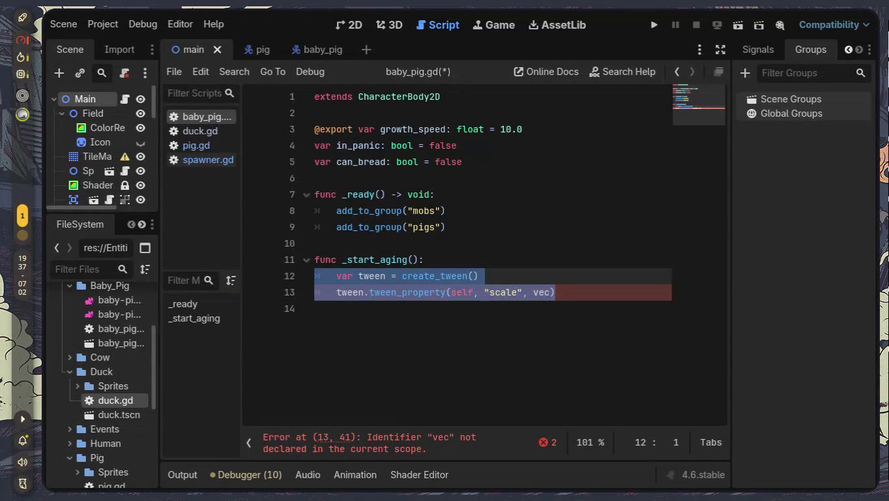
key("super+o")
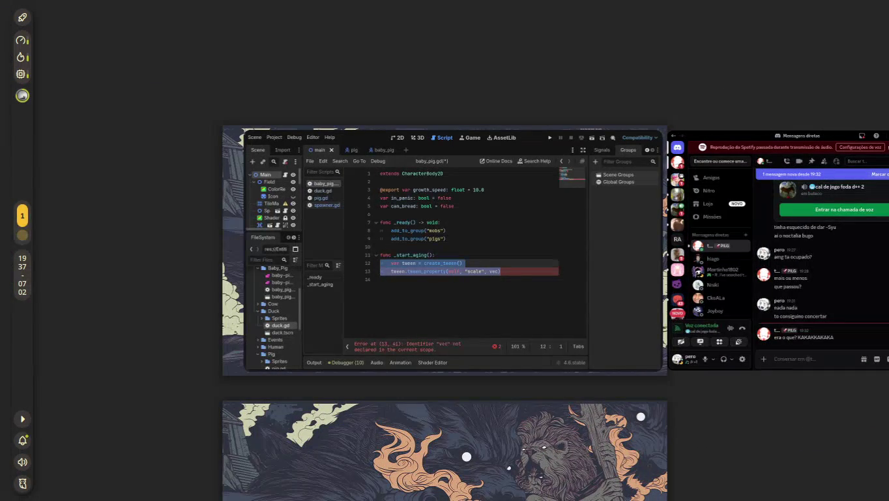
scroll(446, 260, "down", 1)
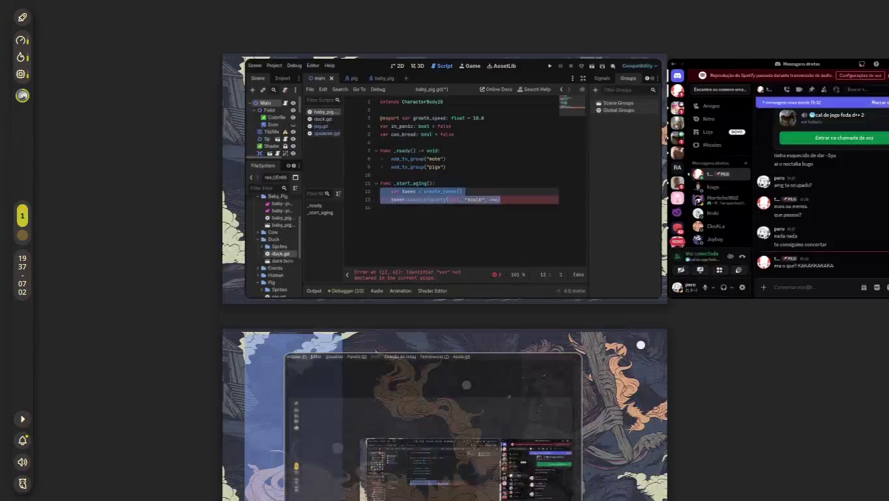
mouse_move(695, 79)
left_mouse_down()
mouse_move(545, 369)
mouse_move(743, 340)
left_mouse_up()
scroll(743, 339, "up", 1)
scroll(742, 339, "down", 2)
scroll(285, 29, "up", 1)
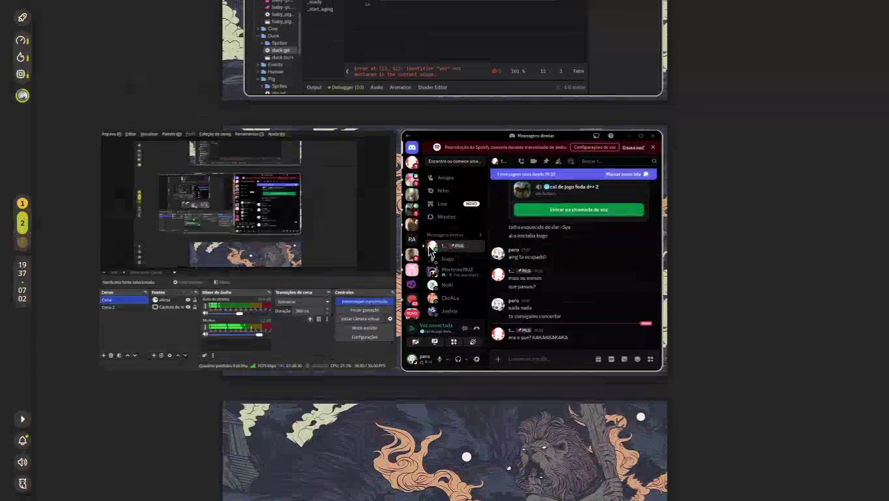
scroll(592, 365, "up", 1)
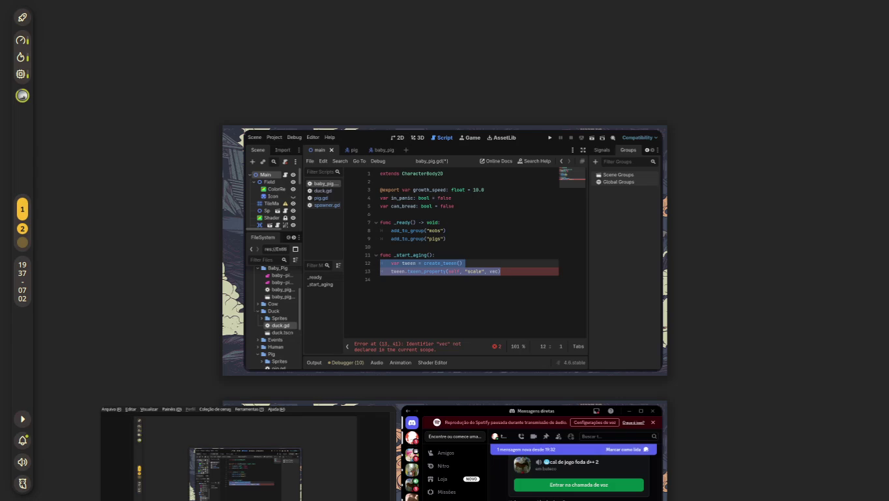
key("Escape")
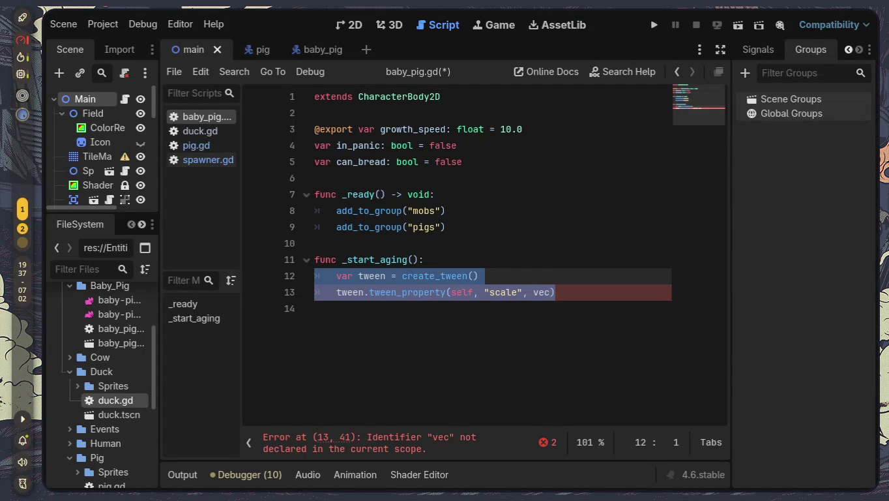
- Replace the two tween lines in _start_aging with pass and open the baby_pig scene
mouse_move(507, 292)
left_mouse_down()
mouse_move(552, 292)
mouse_move(294, 284)
mouse_move(287, 269)
left_mouse_up()
key("BackSpace")
key("BackSpace")
key("Return")
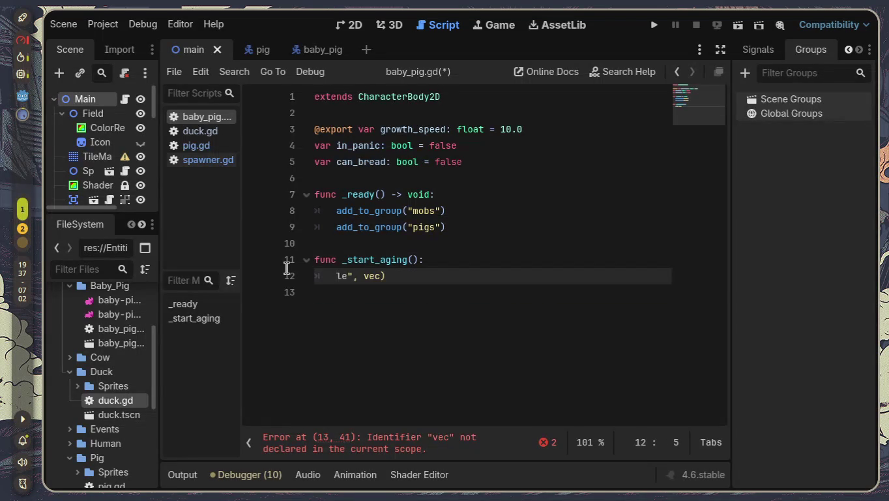
key("BackSpace")
key("BackSpace")
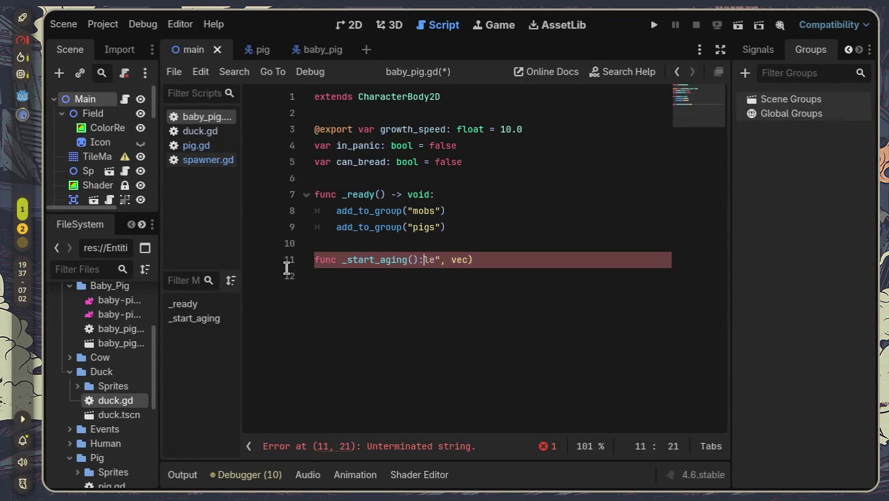
key("BackSpace")
key("BackSpace")
key("BackSpace")
key("Return")
type("pass")
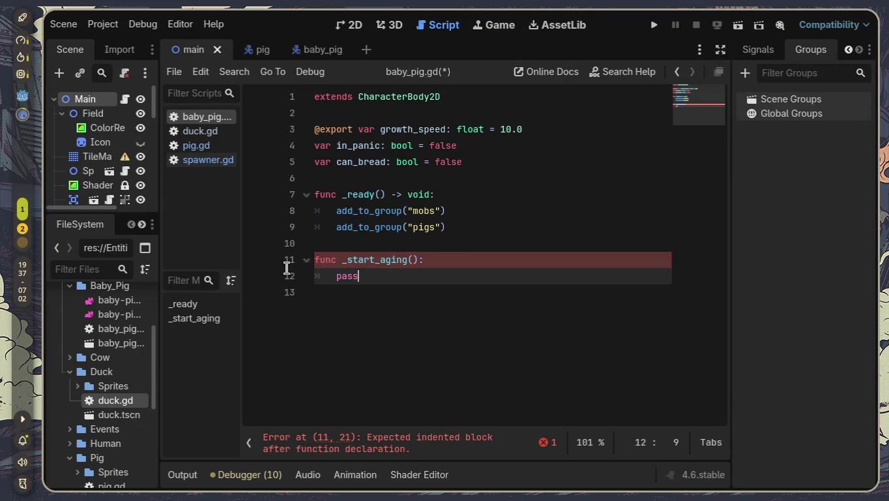
left_click(334, 42)
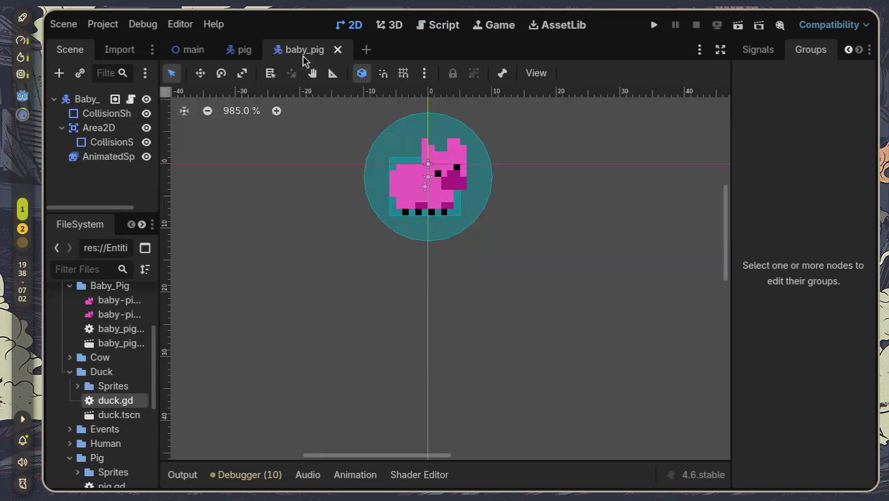
- Add a Timer child node under Baby_Pig and widen the left dock panels
left_click(80, 99)
key("ctrl+a")
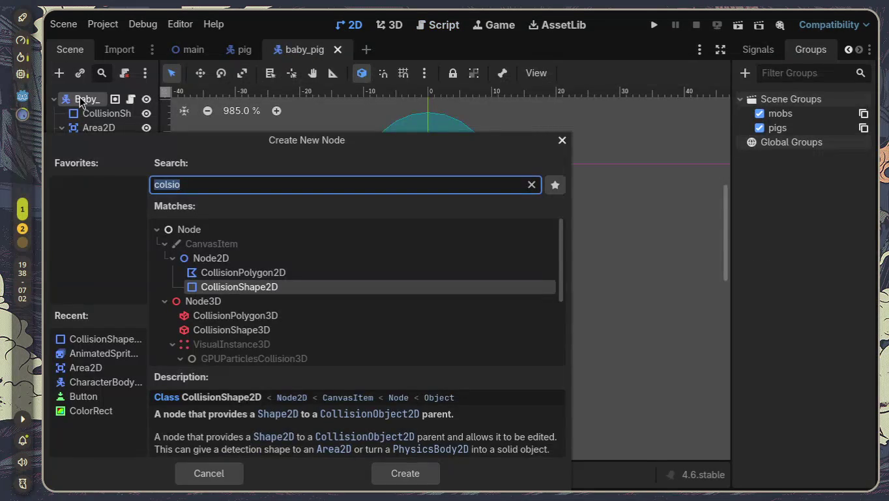
type("timer")
key("Return")
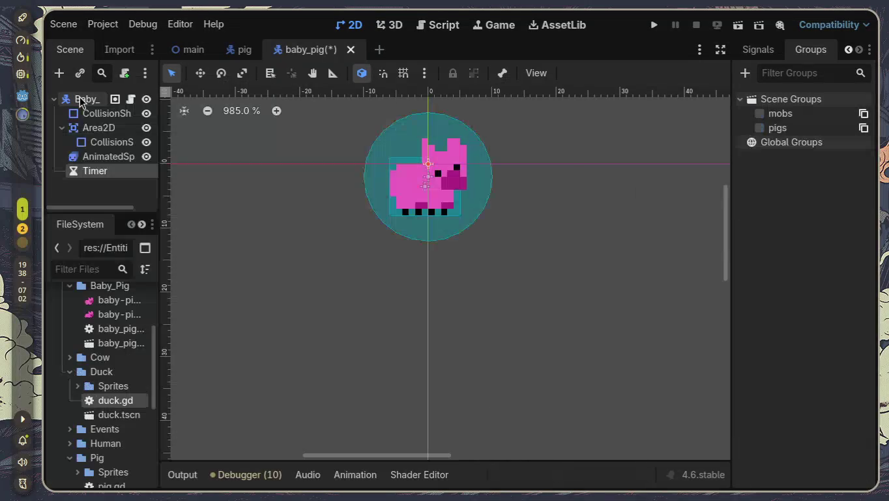
left_click_drag(125, 210, 137, 376)
left_click_drag(163, 250, 193, 260)
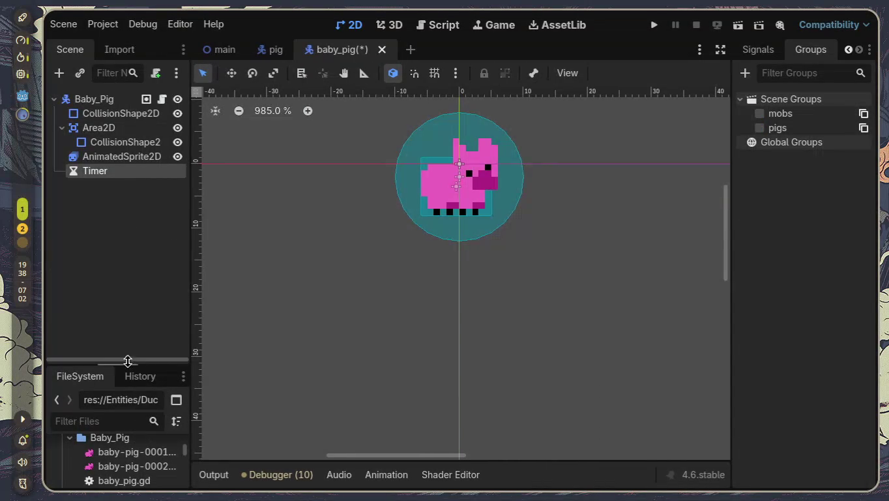
left_click_drag(129, 362, 130, 269)
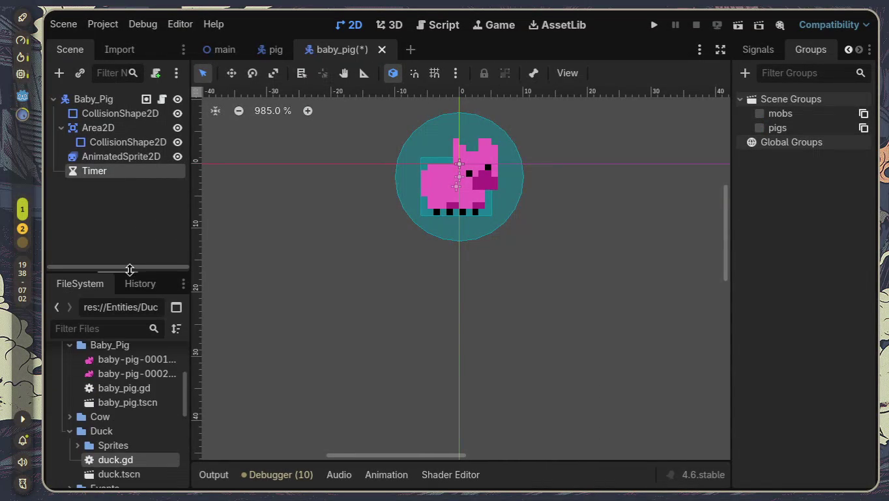
- In the Inspector, tick Autostart on the Timer, keeping its 1.0 s wait time
left_click(845, 51)
left_click(771, 52)
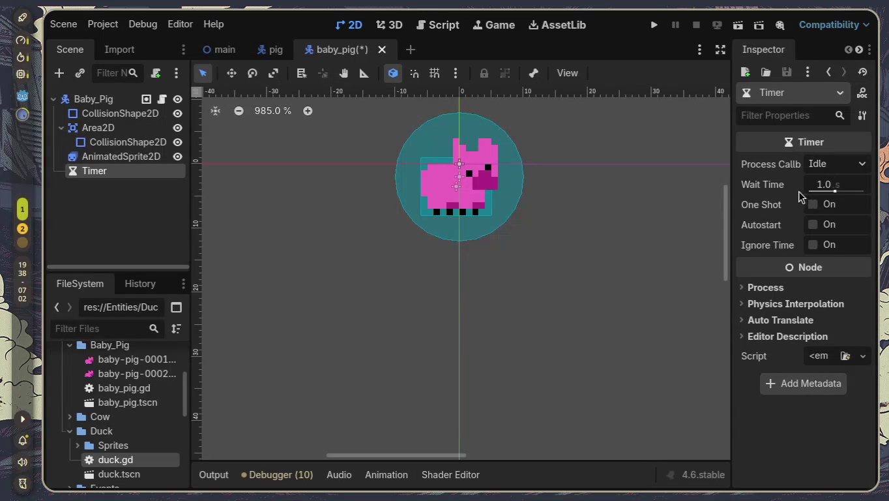
left_click(813, 224)
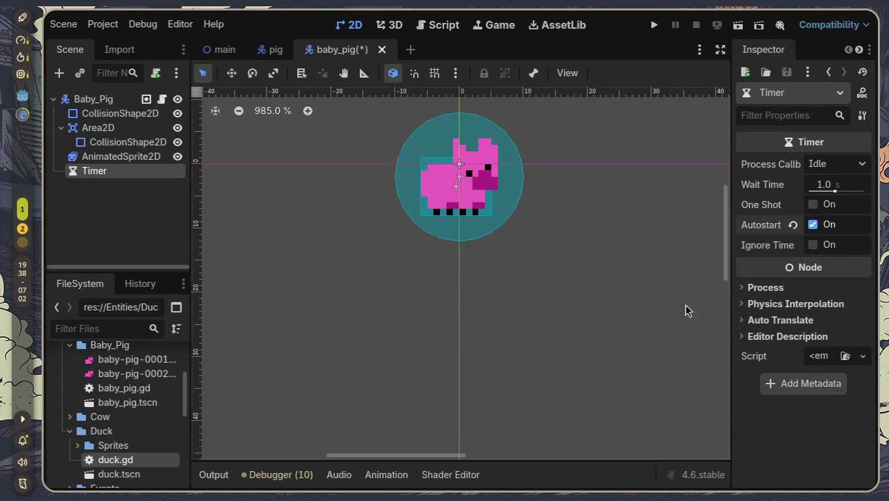
left_click(831, 185)
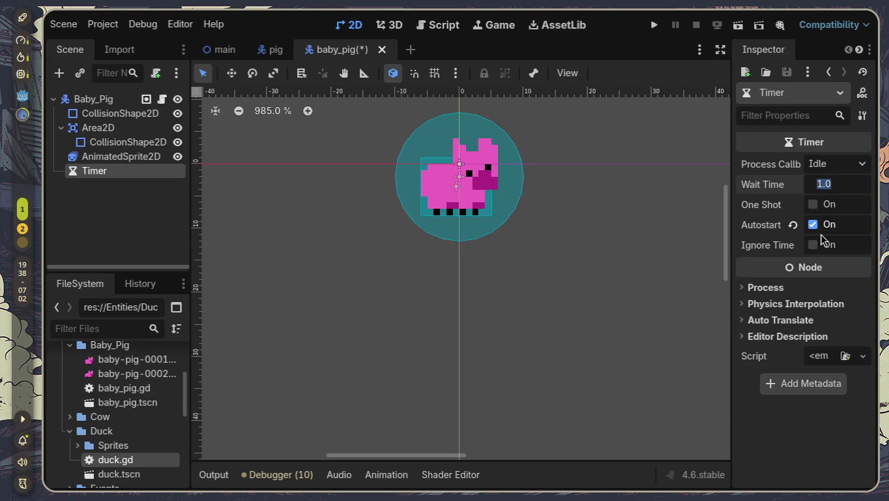
left_click(674, 273)
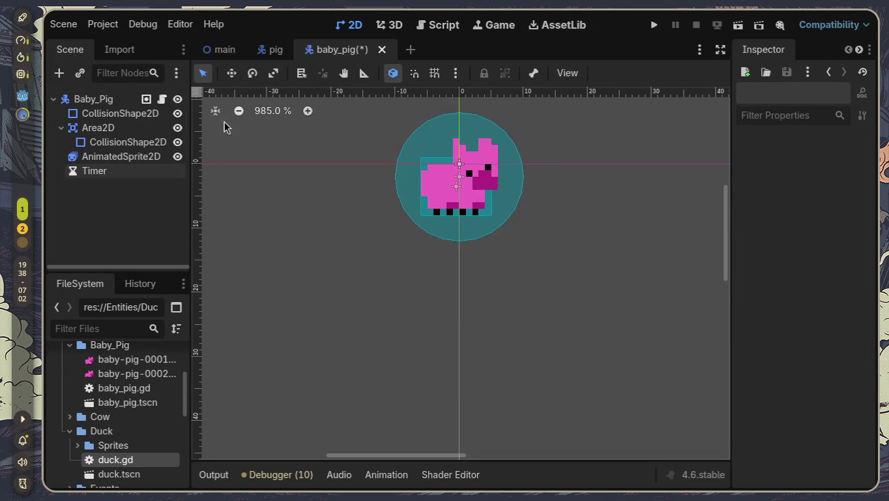
double_click(112, 172)
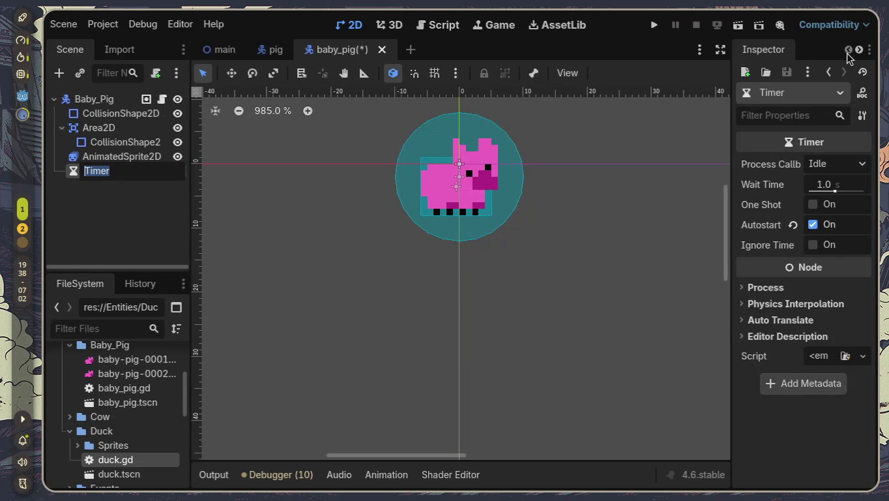
- From the Signals dock, connect the Timer's timeout to a new _on_timer_timeout function
left_click(870, 50)
left_click(861, 69)
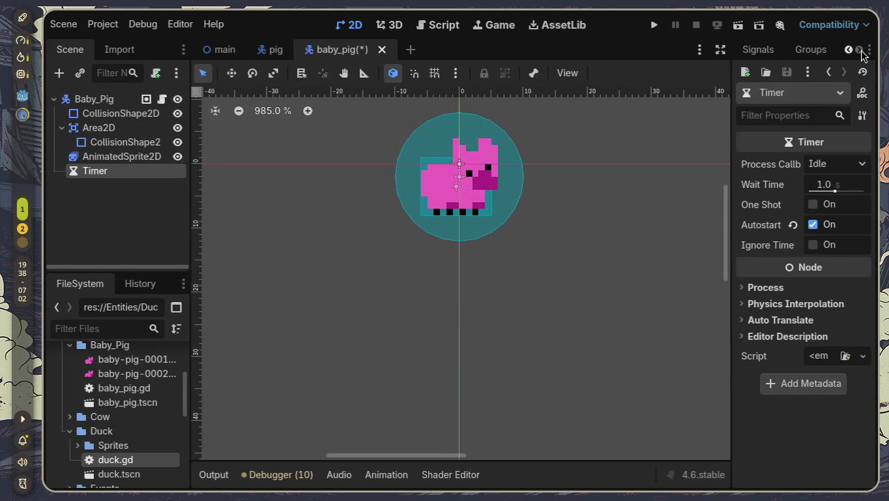
left_click(778, 50)
right_click(788, 101)
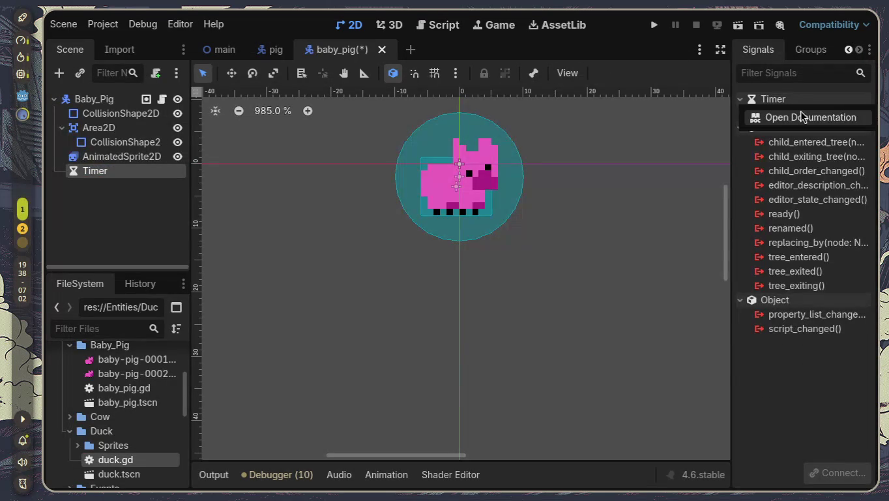
left_click(787, 100)
left_click(788, 101)
left_click(792, 113)
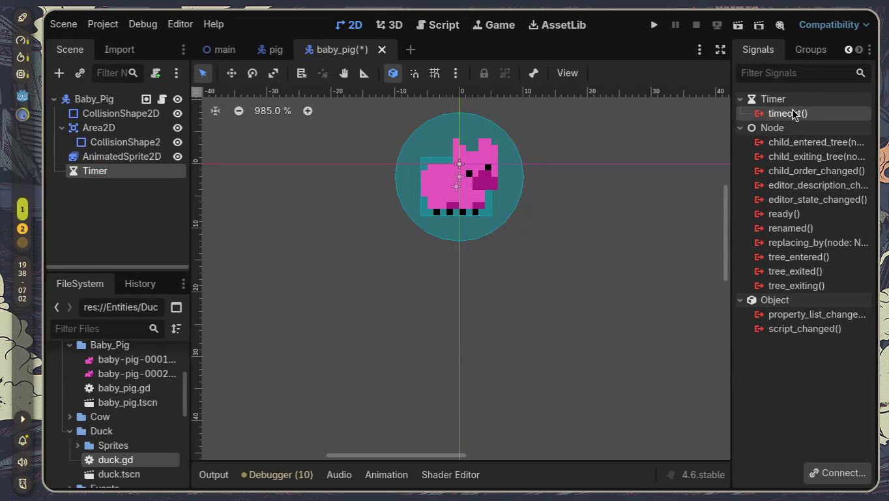
double_click(797, 114)
left_click(510, 399)
- Delete the stub's placeholder comment and review the timeout connection to _on_timer_timeout
left_click(494, 311)
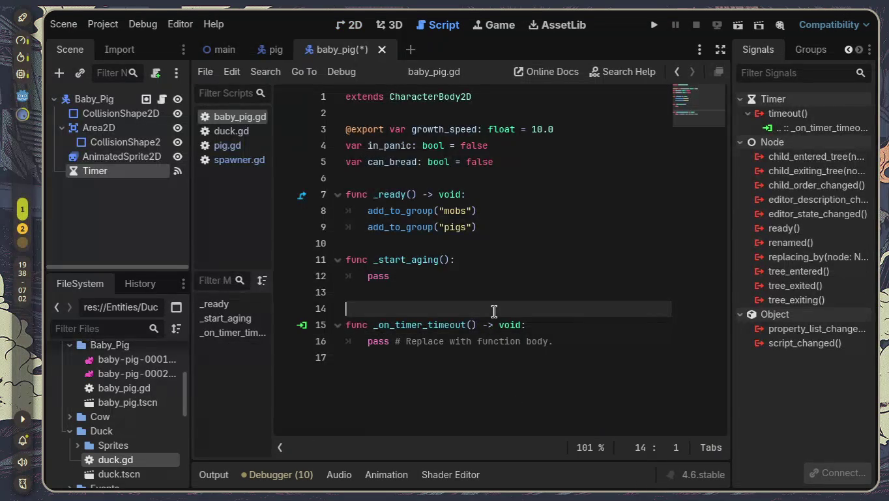
mouse_move(559, 340)
left_mouse_down()
mouse_move(346, 348)
mouse_move(579, 341)
left_mouse_up()
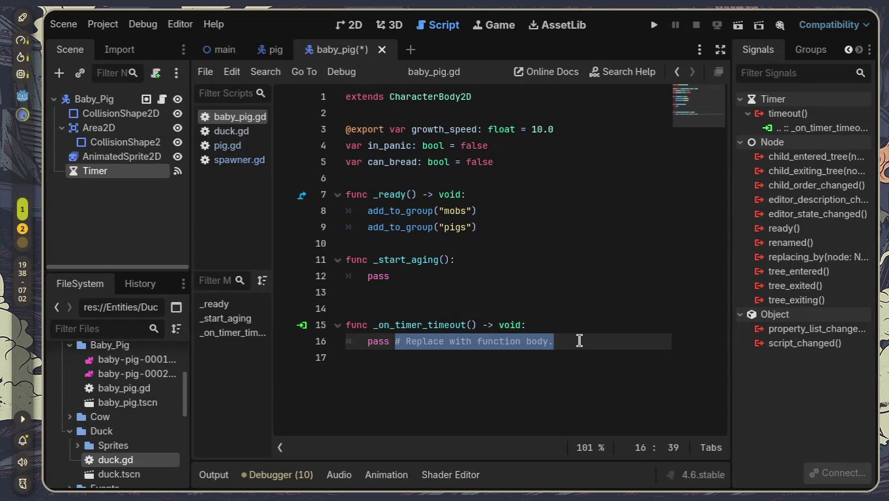
key("BackSpace")
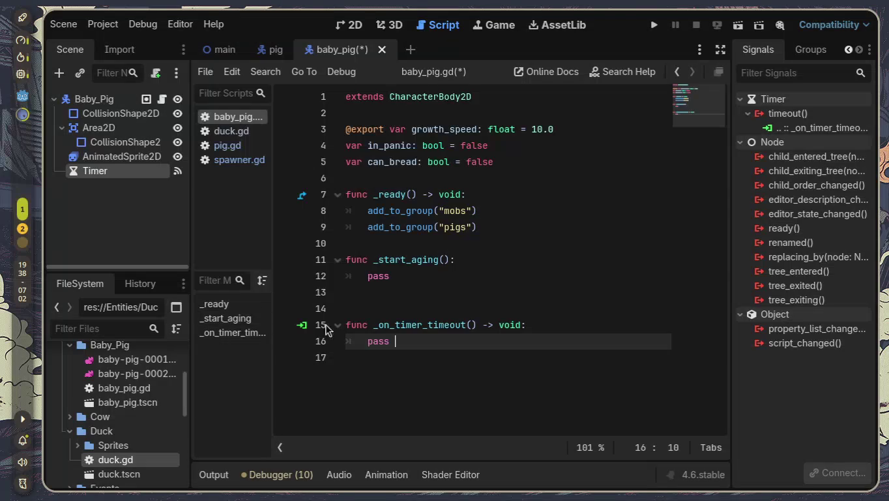
right_click(305, 324)
left_click(301, 325)
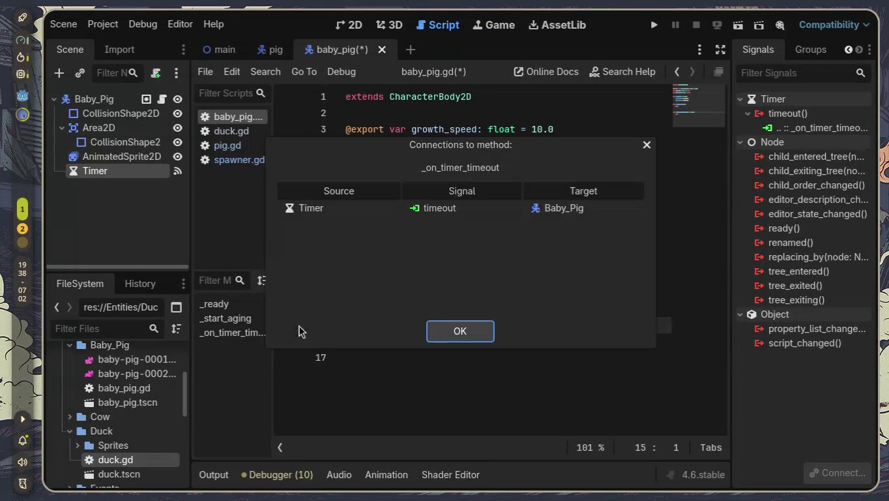
left_click(439, 214)
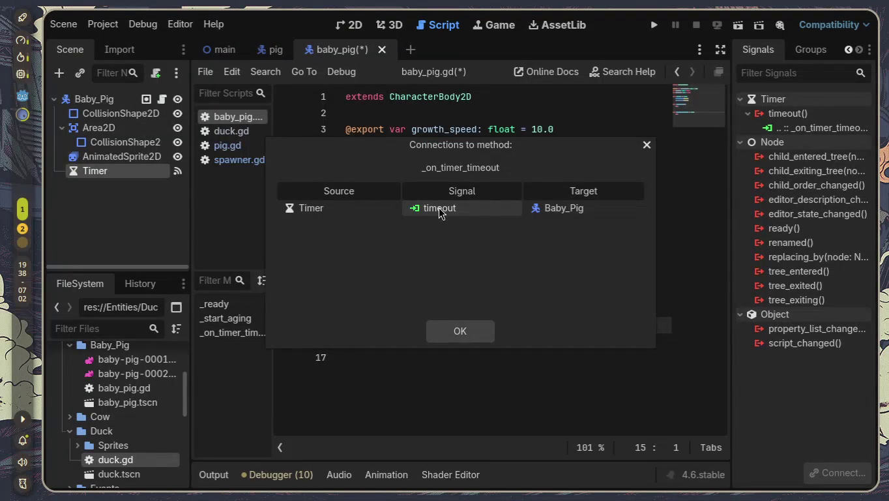
left_click(479, 330)
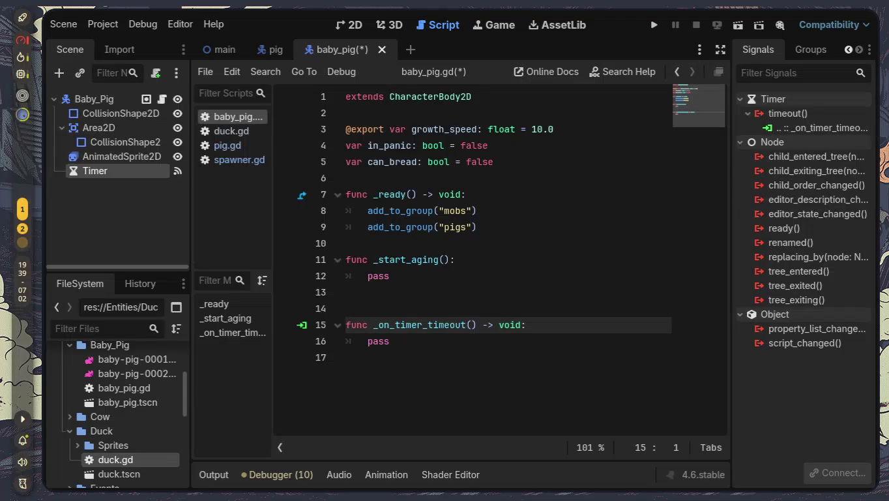
- Disconnect timeout from _on_timer_timeout and delete that function from baby_pig.gd
left_click(806, 131)
right_click(807, 132)
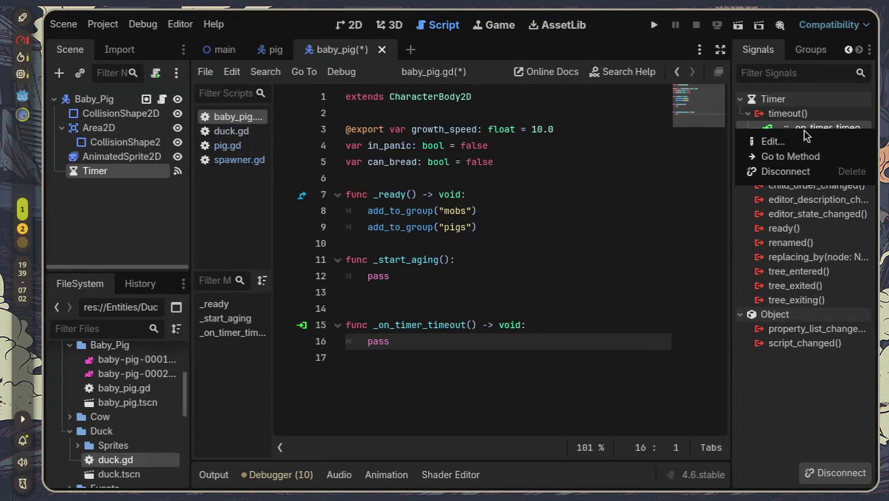
left_click(797, 173)
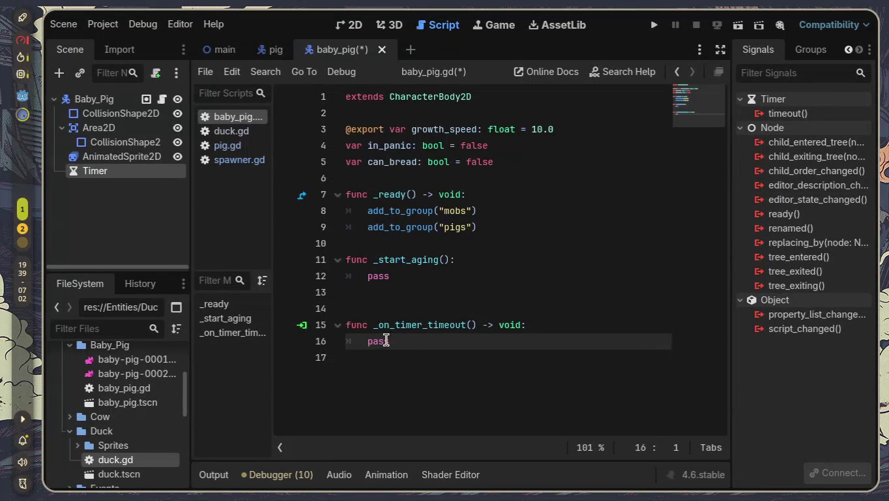
left_click_drag(395, 343, 346, 324)
key("BackSpace")
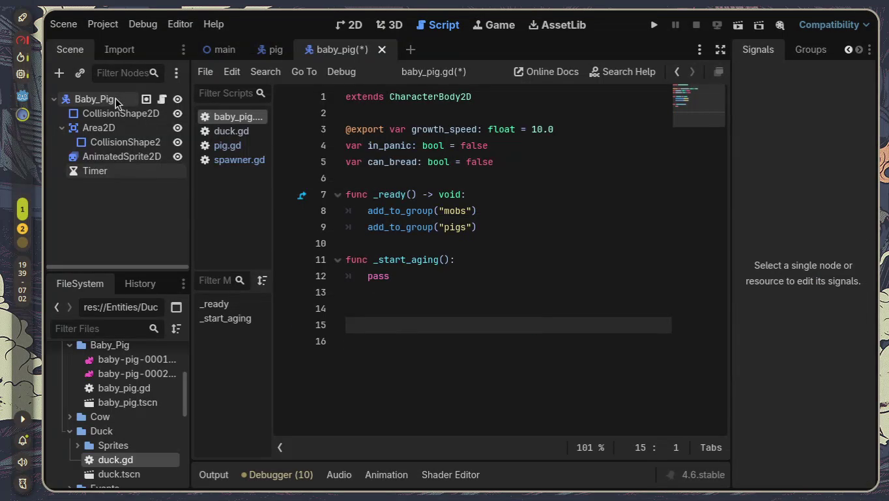
left_click(136, 170)
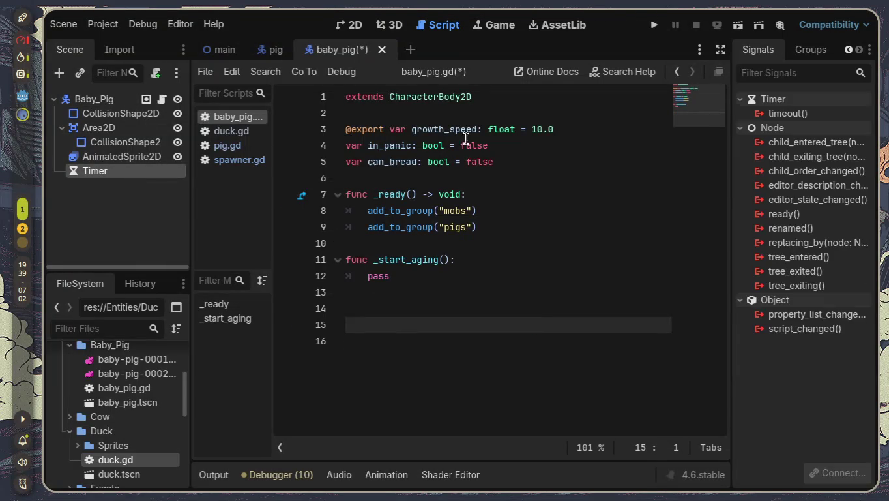
- Connect timeout via Connect..., prefixing the receiver method with 'aging' to make aging_on_timer_timeout
right_click(797, 114)
left_click(795, 123)
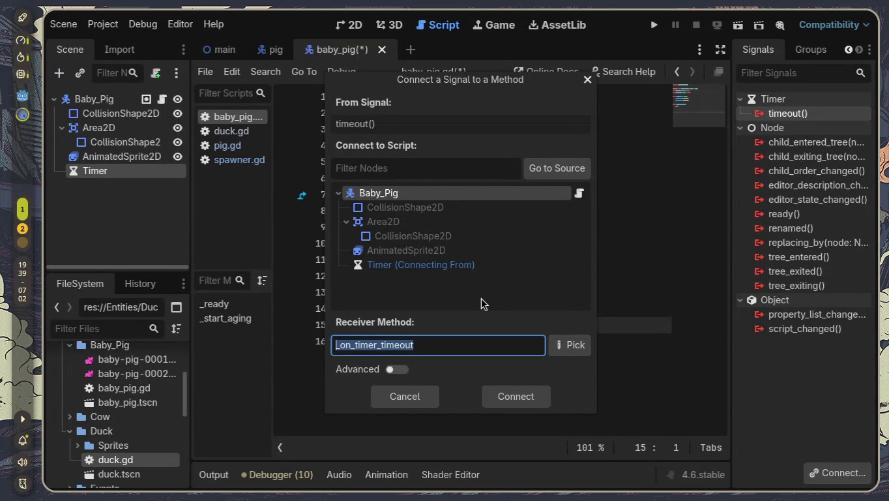
left_click(334, 345)
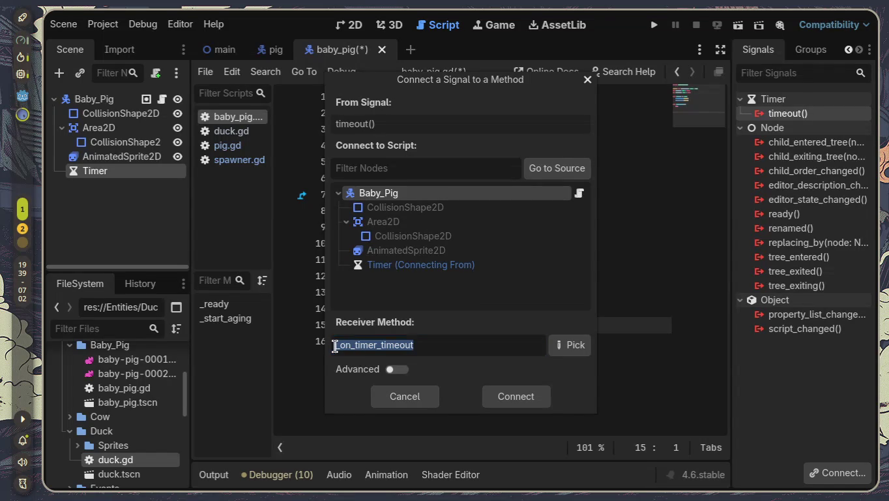
type("aging")
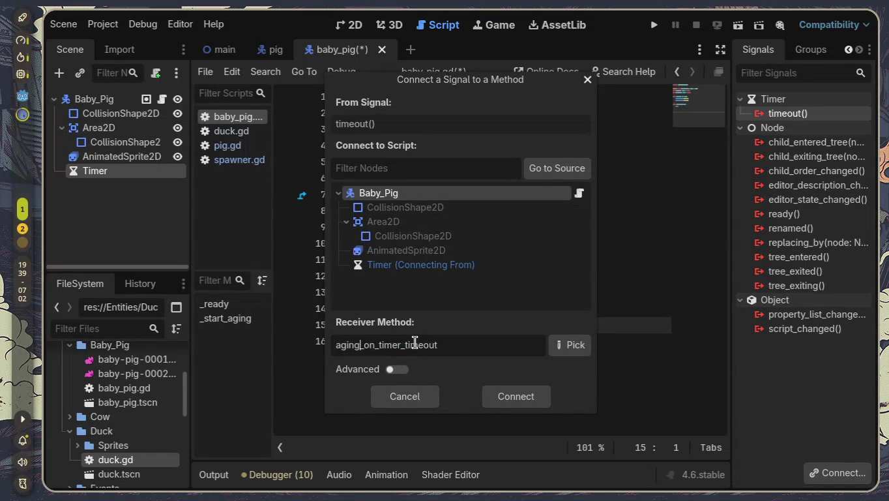
key("Return")
left_click(413, 341)
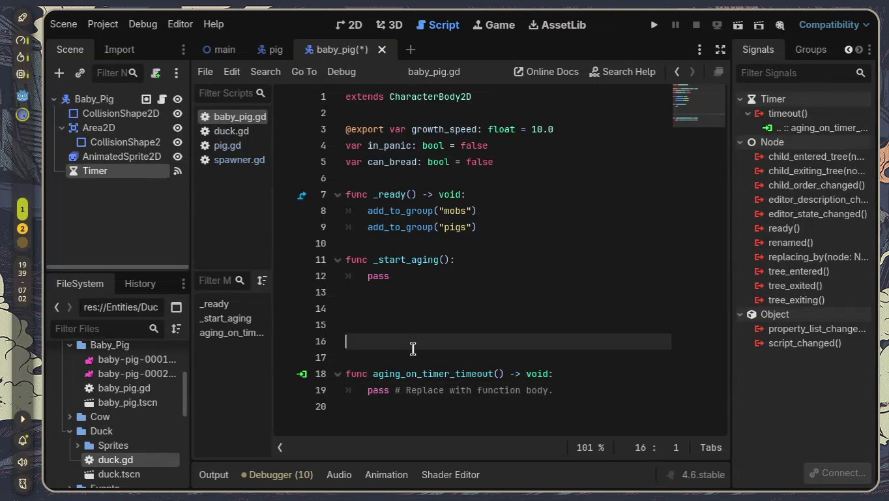
- Delete '_start' from _start_aging on line 11 to leave _aging, and retype pass on line 12
key("Down")
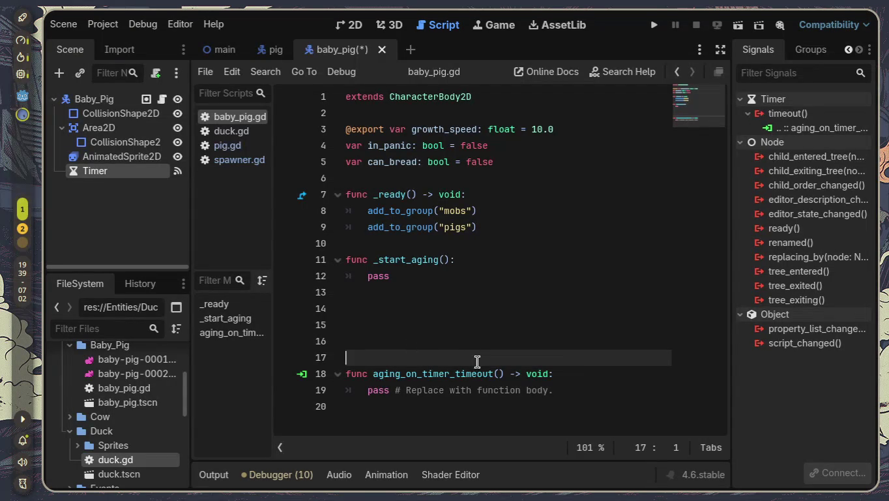
left_click_drag(412, 260, 373, 259)
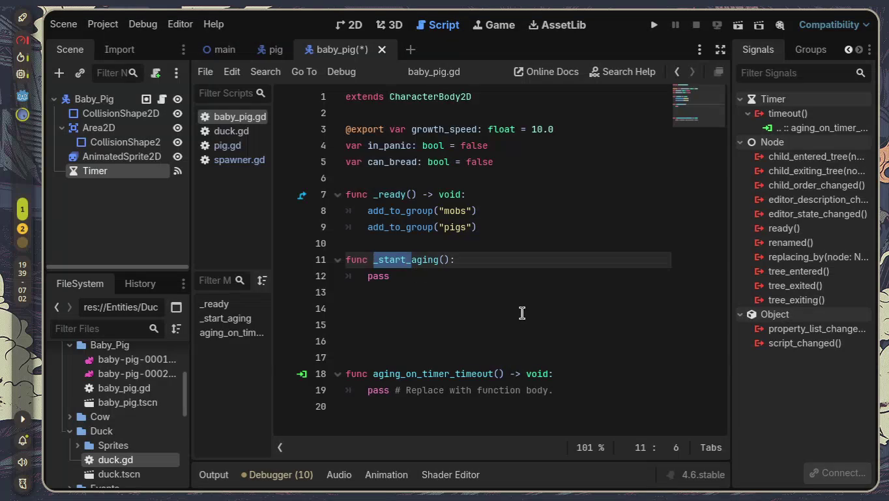
key("Left")
key("Right")
key("Right")
key("BackSpace")
key("BackSpace")
key("BackSpace")
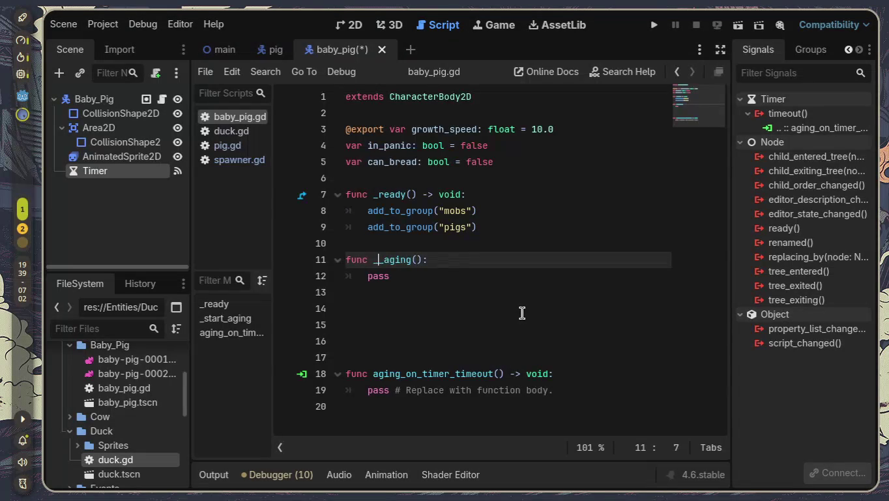
key("BackSpace")
key("Down")
key("End")
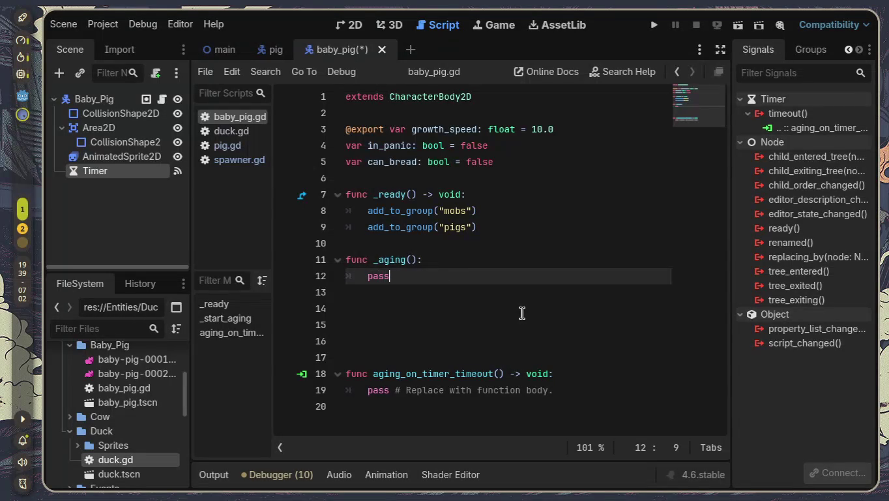
key("BackSpace")
key("BackSpace")
key("BackSpace")
key("BackSpace")
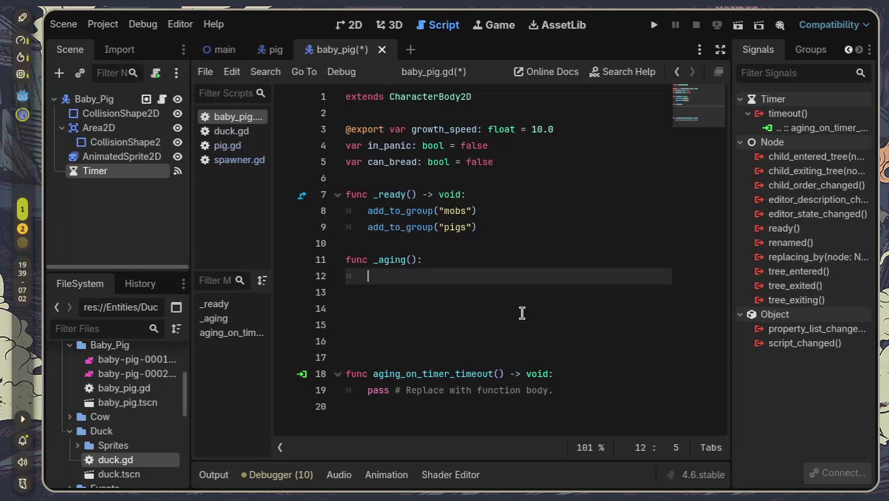
type("pass")
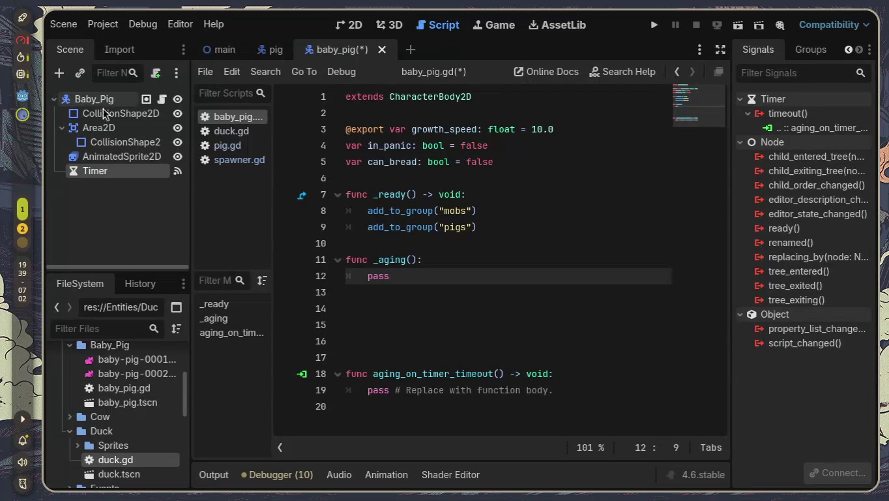
left_click(120, 153)
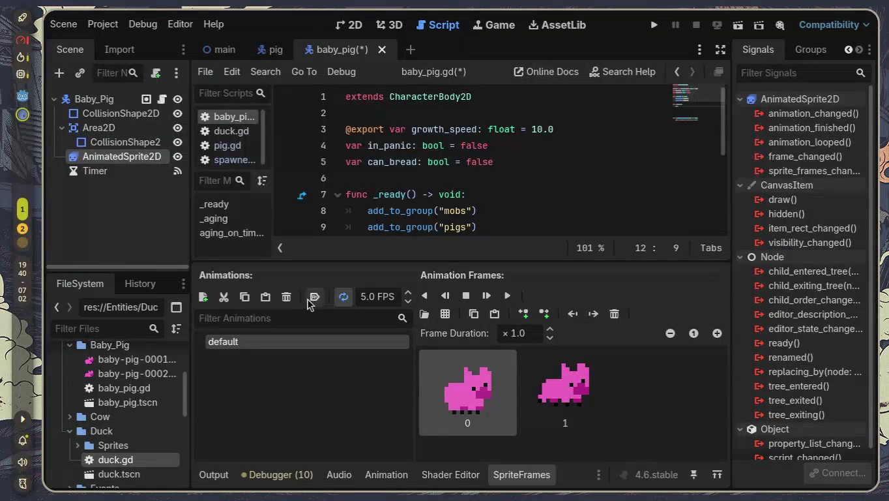
- Add an 'adult' animation and rename the default animation to 'kid'
left_click(203, 297)
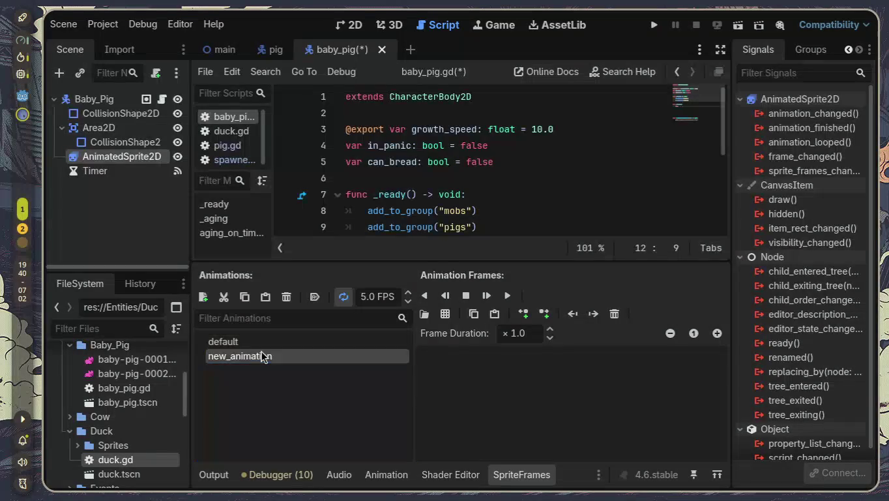
type("adul")
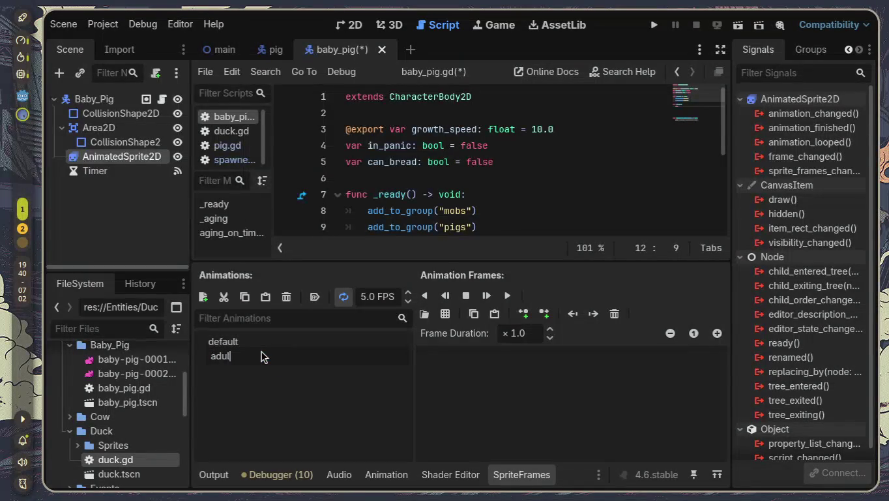
type("t")
key("Return")
double_click(261, 356)
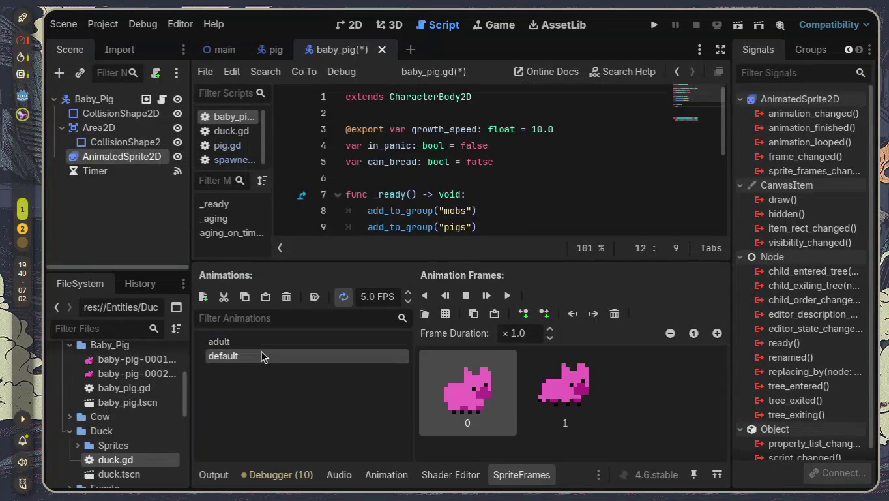
type("kid")
key("Return")
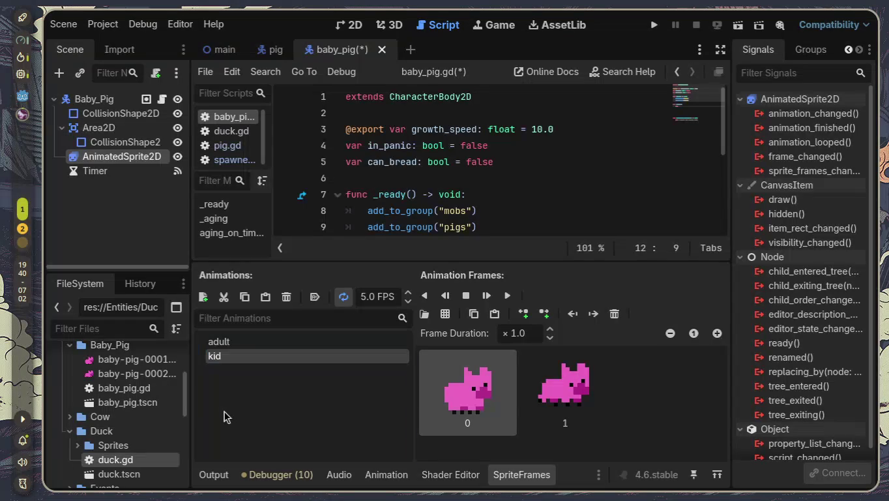
- Add pig1.png and pig2.png from the Pig Sprites folder as the adult animation's frames
left_click(298, 346)
scroll(143, 384, "down", 5)
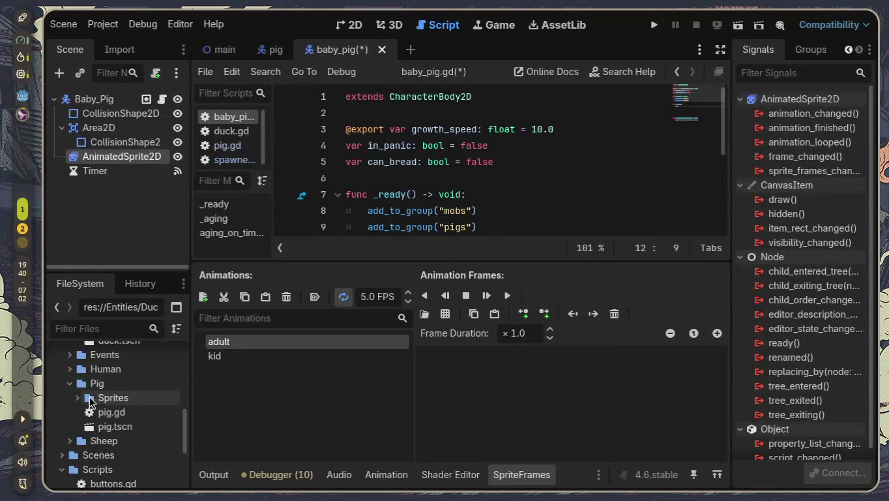
left_click(79, 397)
scroll(78, 399, "down", 1)
left_click(124, 396)
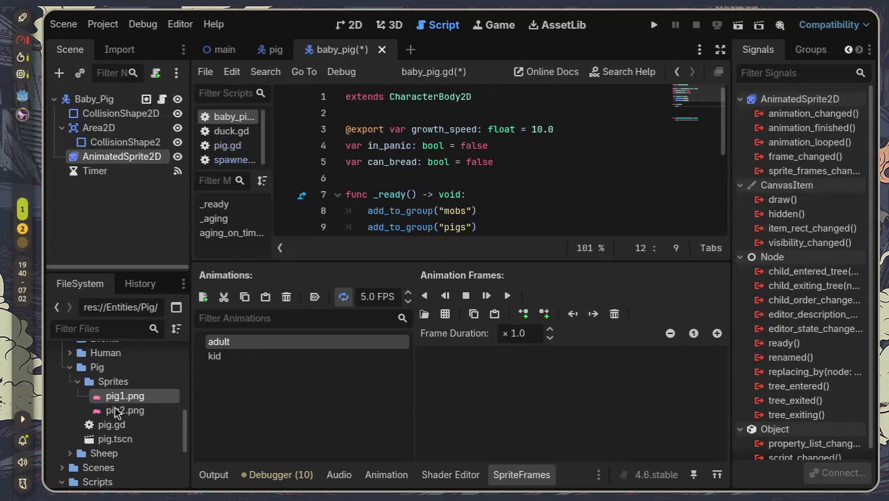
left_click(123, 411, "shift")
left_click_drag(456, 390, 460, 392)
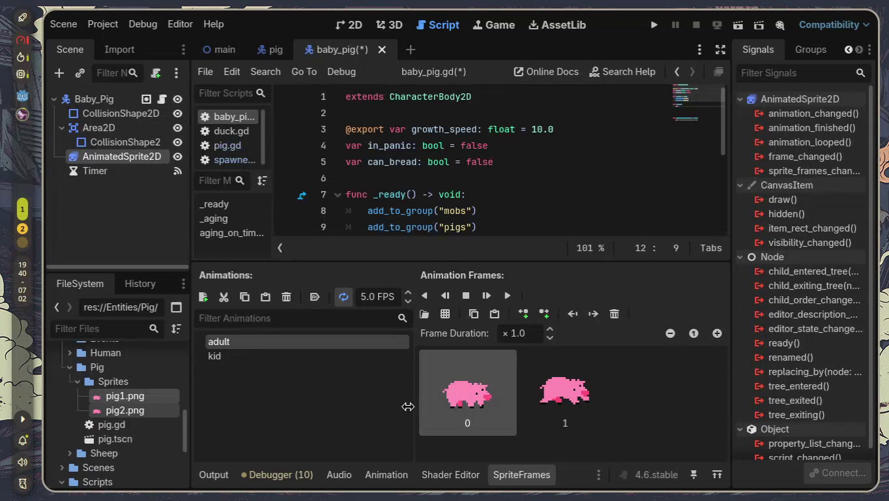
left_click(78, 382)
scroll(101, 395, "up", 5)
left_click(178, 180)
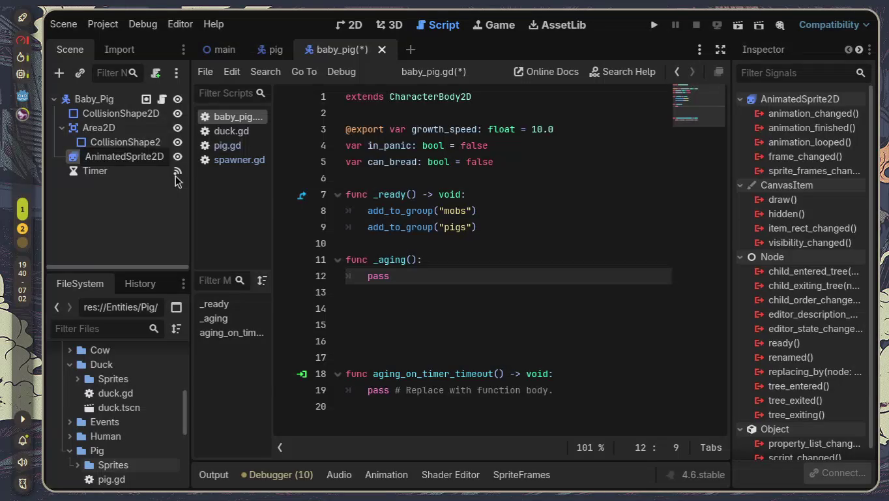
- Rename the sprite node Baby_Pig_AnimatedSprite2D, fix the doubled 'b', save, and add a new line 6 in baby_pig.gd
type("ba")
key("BackSpace")
key("BackSpace")
type("Bbaby_Pig_Animat")
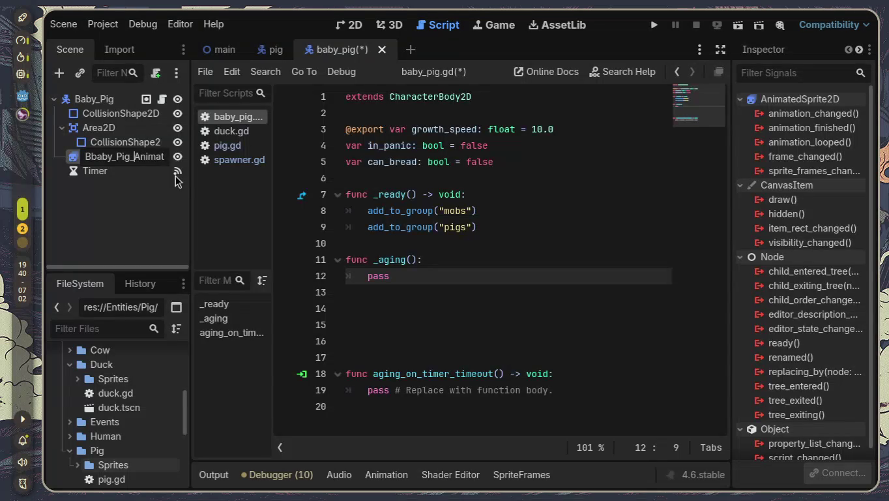
key("Return")
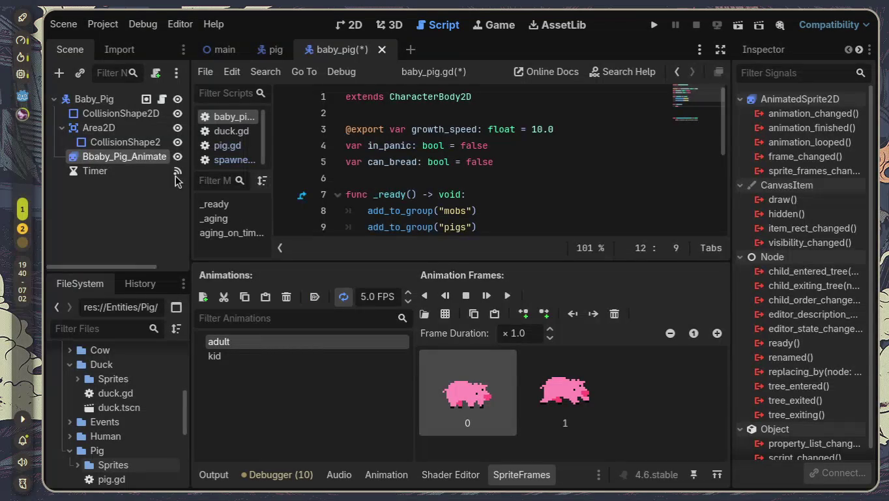
key("ctrl+z")
double_click(90, 156)
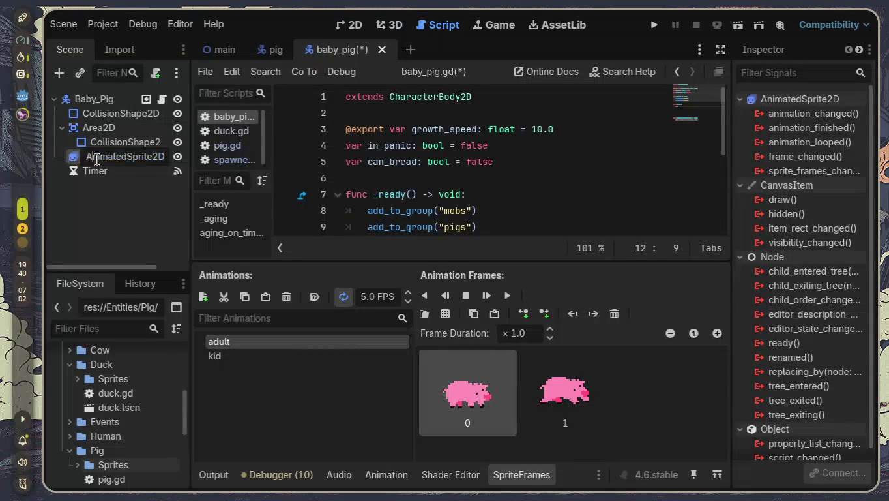
type("Bbaby_Pig_")
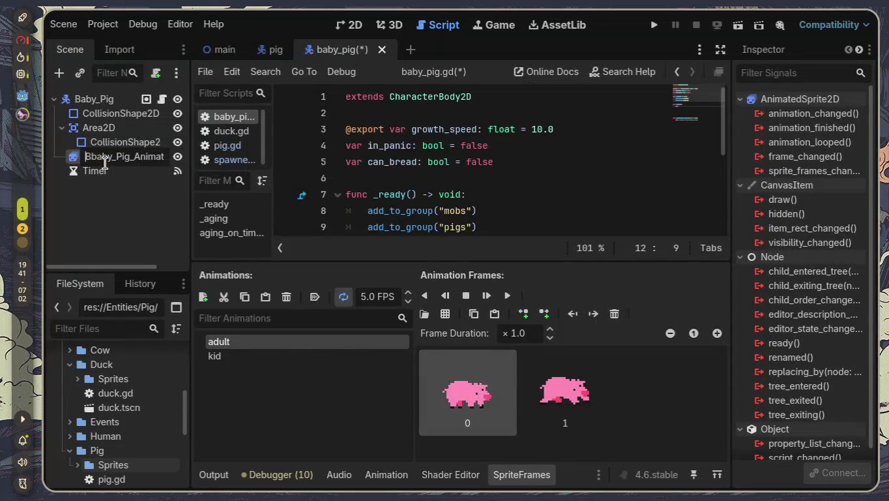
key("Right")
key("Right")
key("BackSpace")
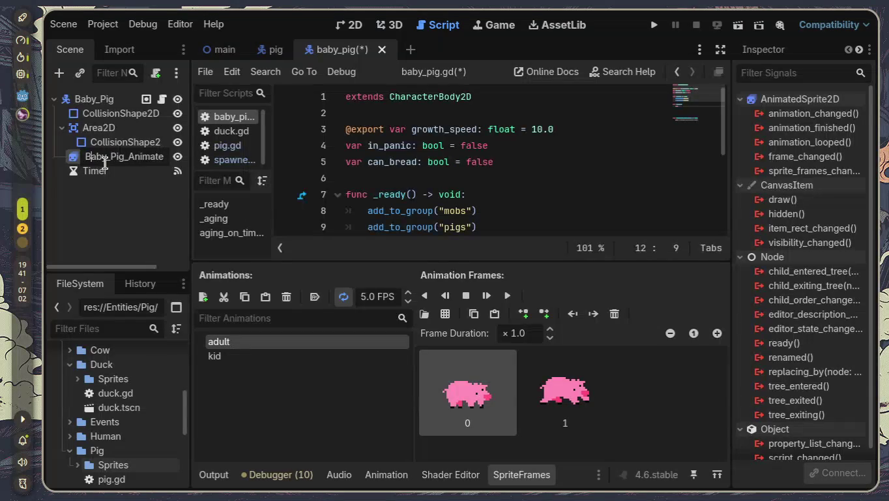
key("Return")
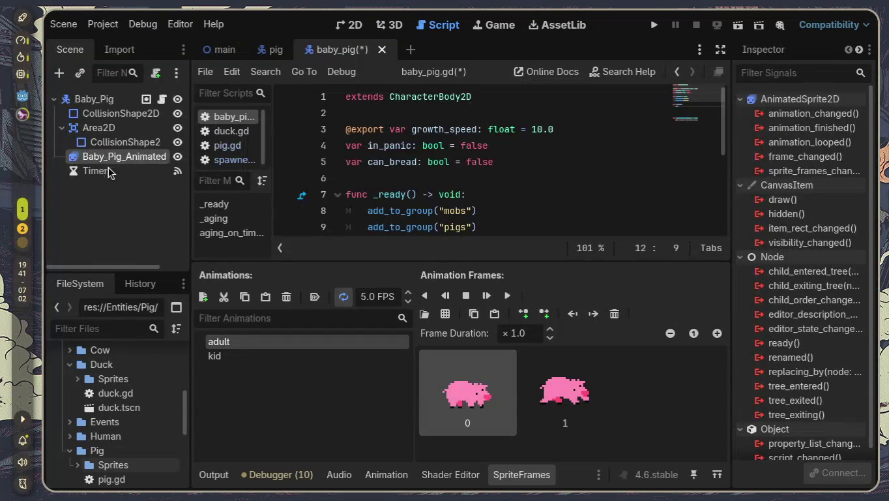
key("ctrl+s")
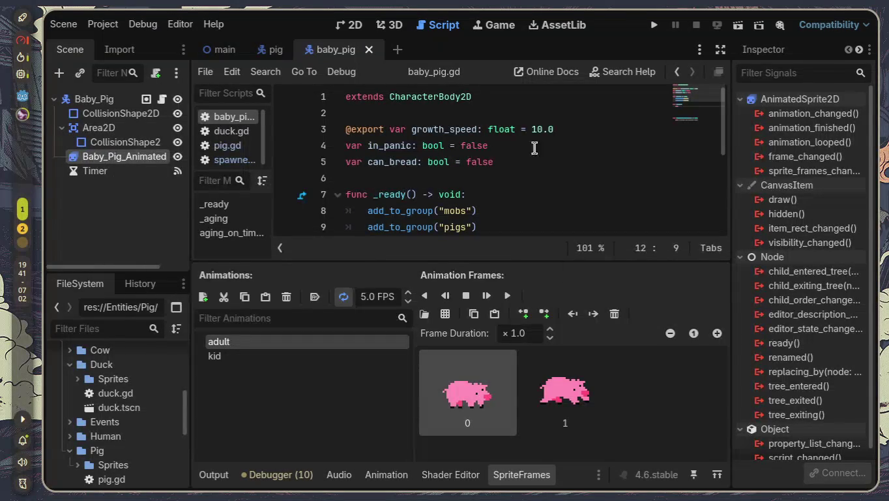
left_click(566, 168)
key("Return")
- Write 'var pig_animated_sprite: AnimatedSprite2D =' on line 6 and drop in the sprite node's path
type("var ")
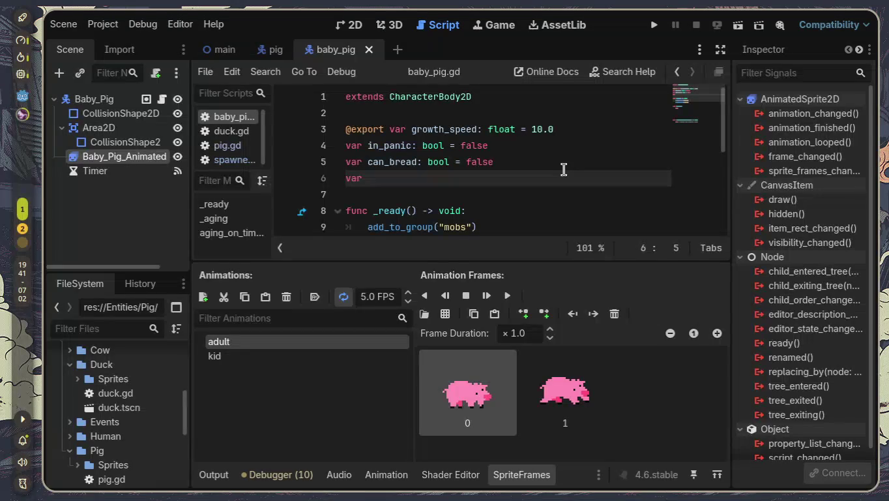
type("pig")
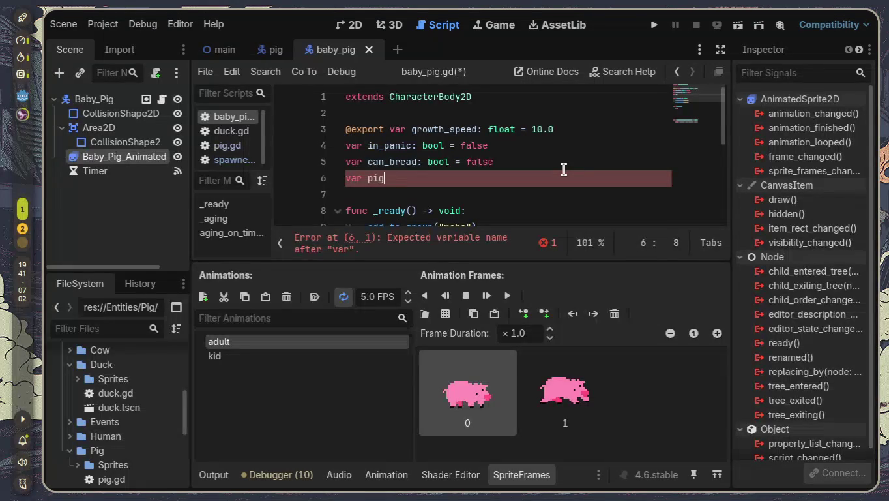
type("_")
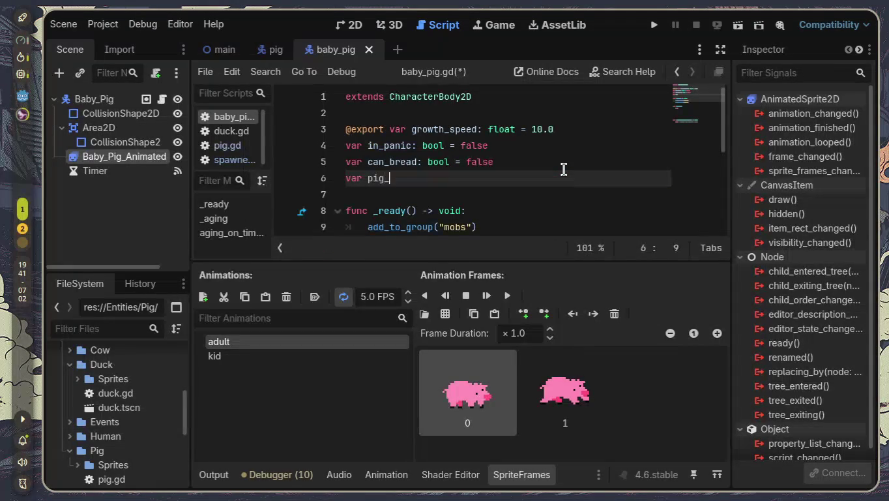
type("animated")
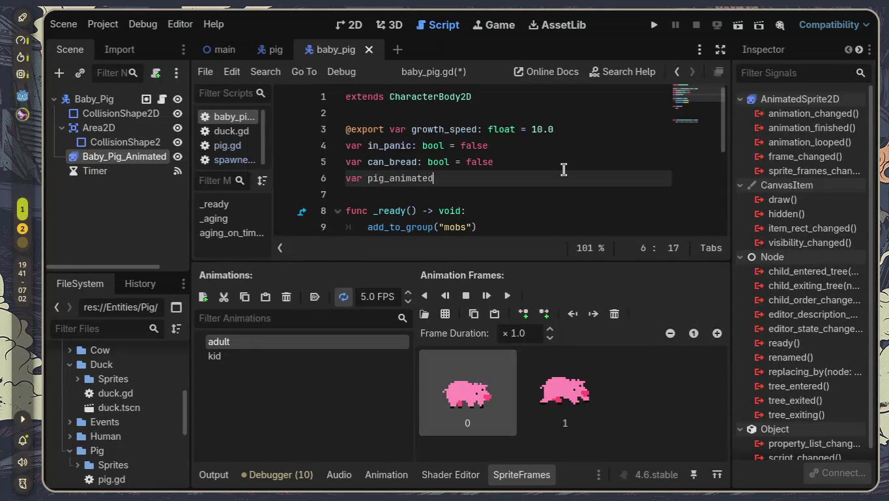
type("_sprite:")
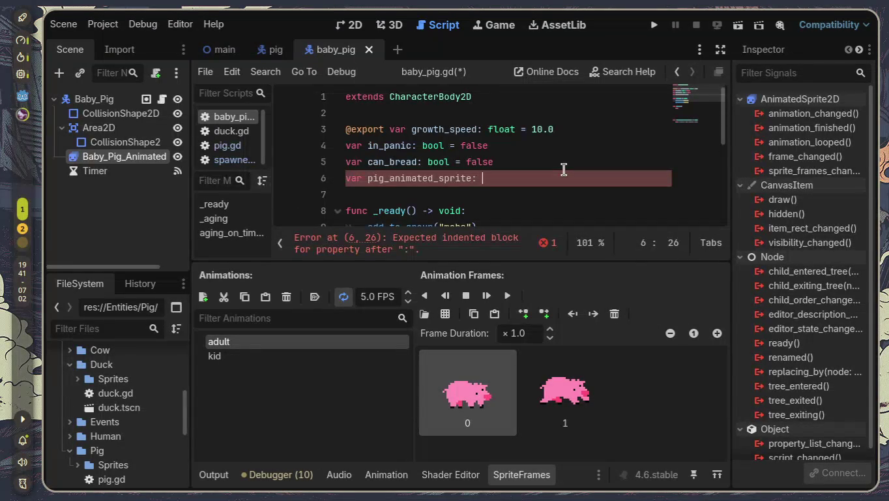
type("ANi")
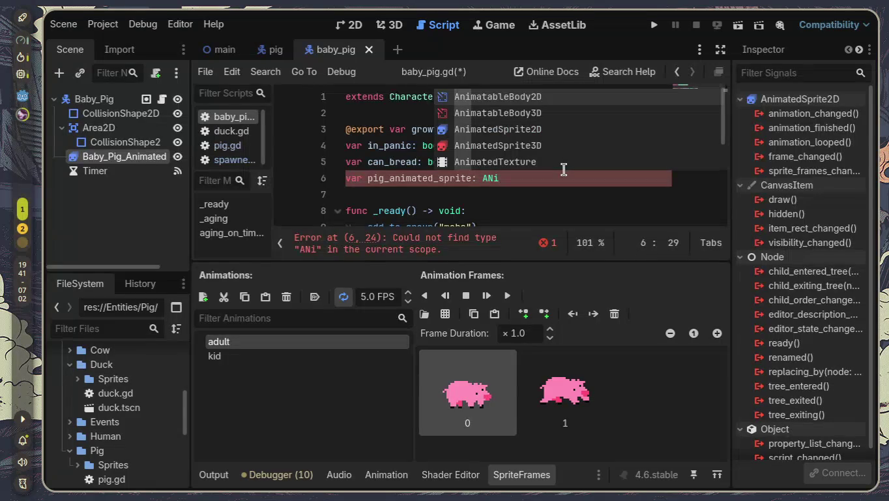
key("Down")
key("Down")
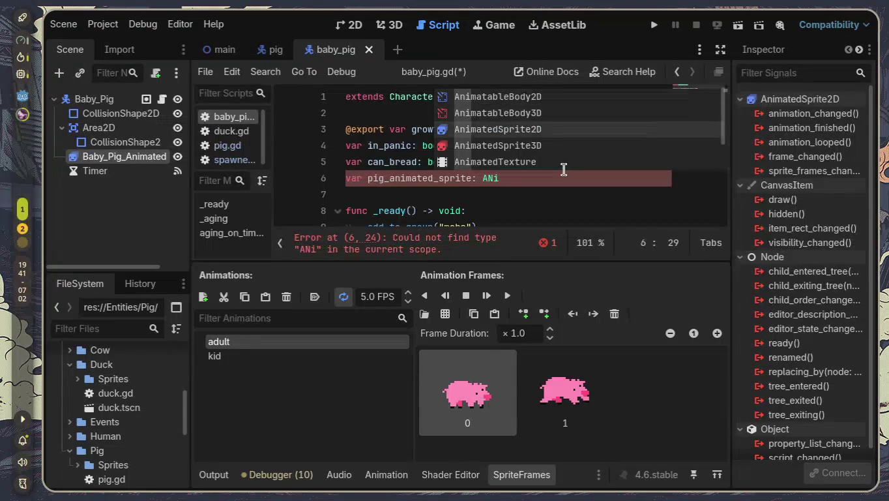
key("Return")
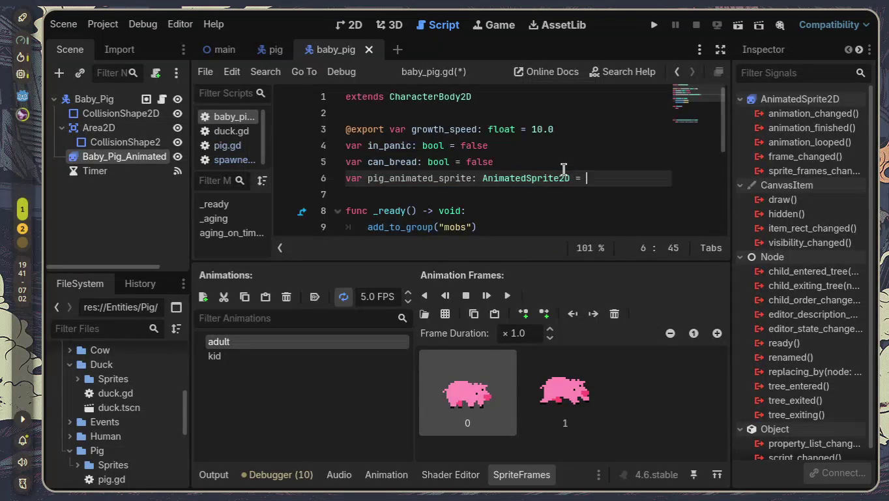
type("=")
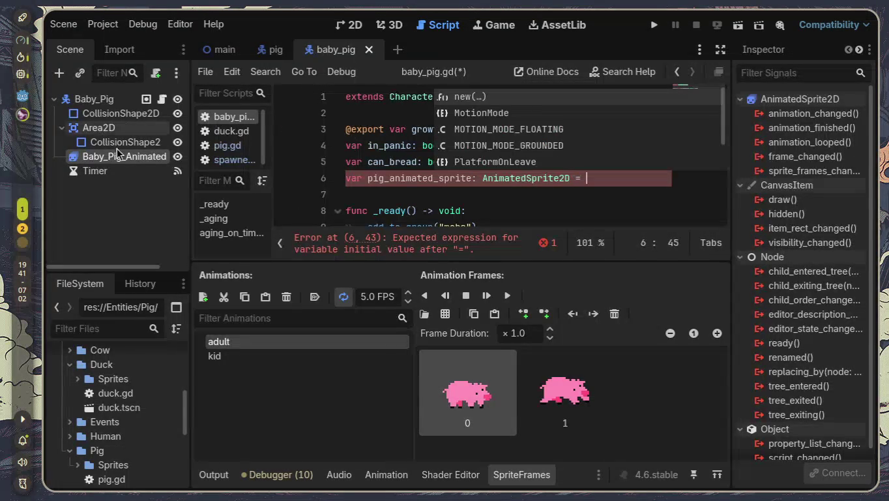
mouse_move(124, 156)
left_mouse_down()
mouse_move(603, 85)
mouse_move(615, 194)
mouse_move(598, 180)
mouse_move(619, 179)
left_mouse_up()
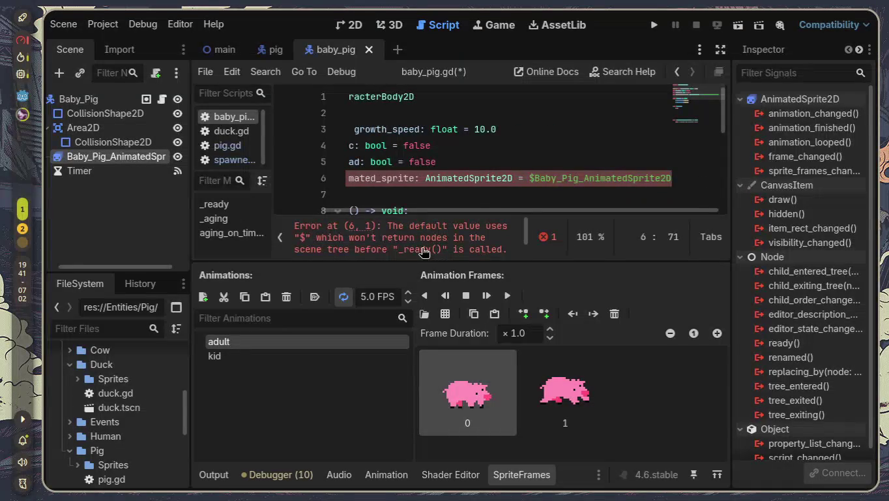
- Try wrapping the sprite node path on line 6 in get_node(...)
left_click_drag(535, 176, 591, 212)
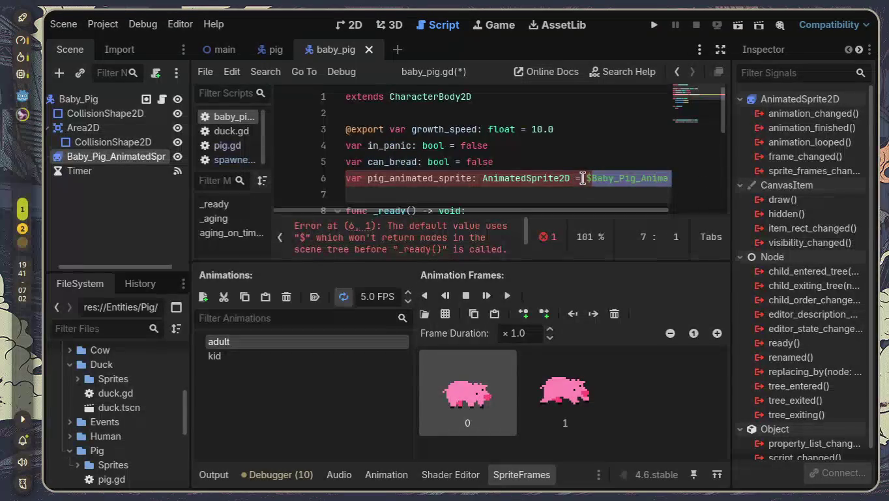
left_click(595, 178)
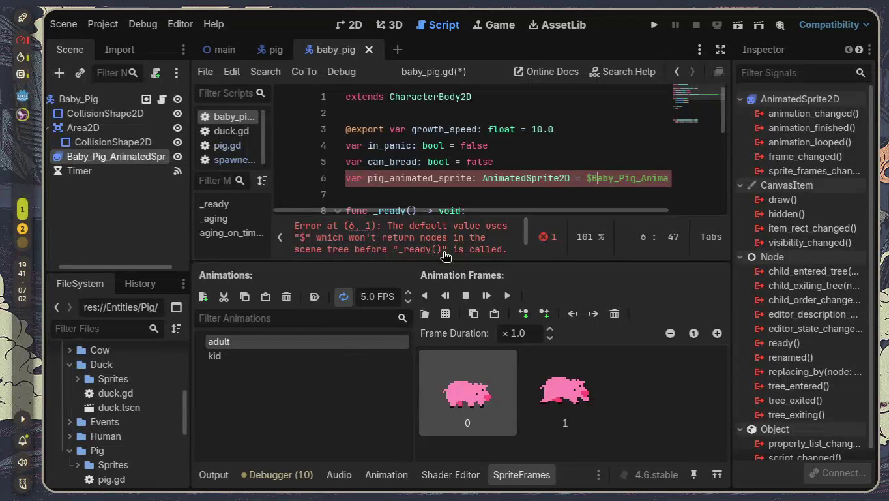
scroll(453, 179, "down", 2)
scroll(453, 177, "up", 2)
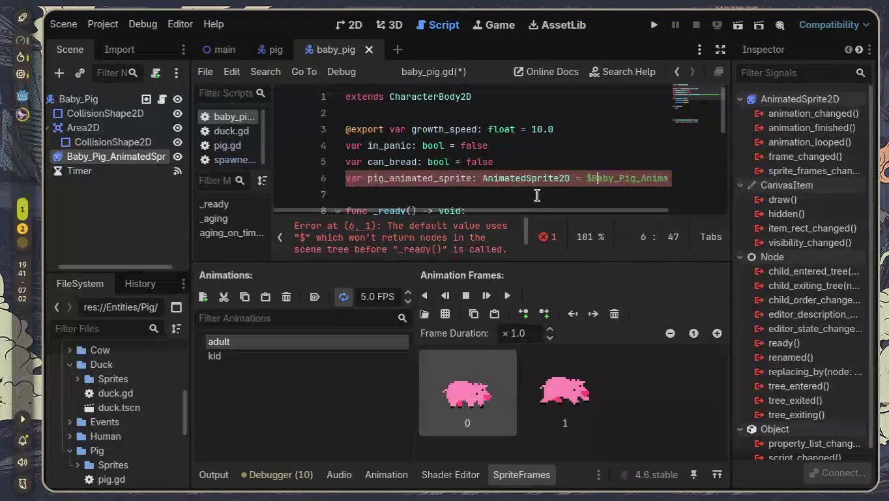
key("Left")
key("BackSpace")
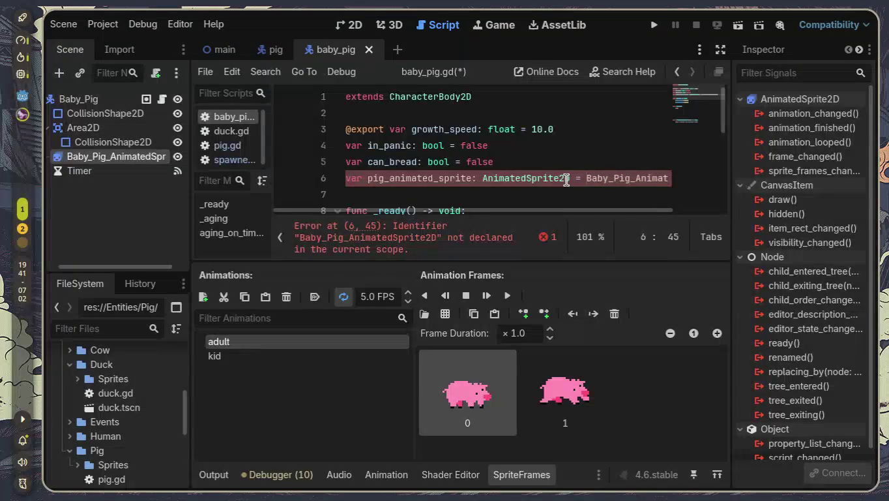
key("ctrl+space")
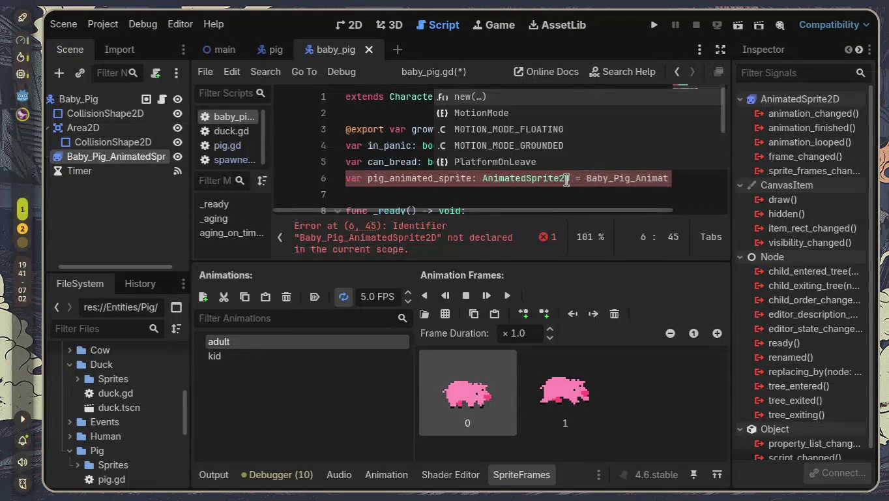
type("$")
key("Left")
type("get_node")
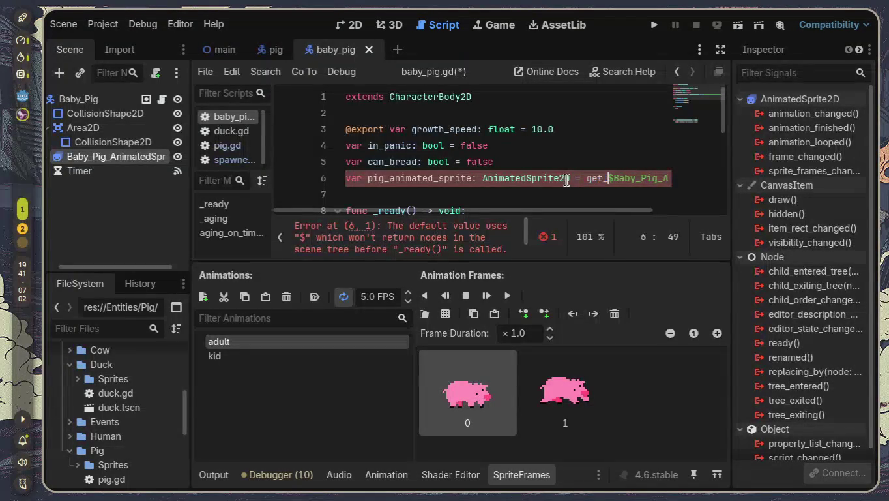
type("(")
key("Delete")
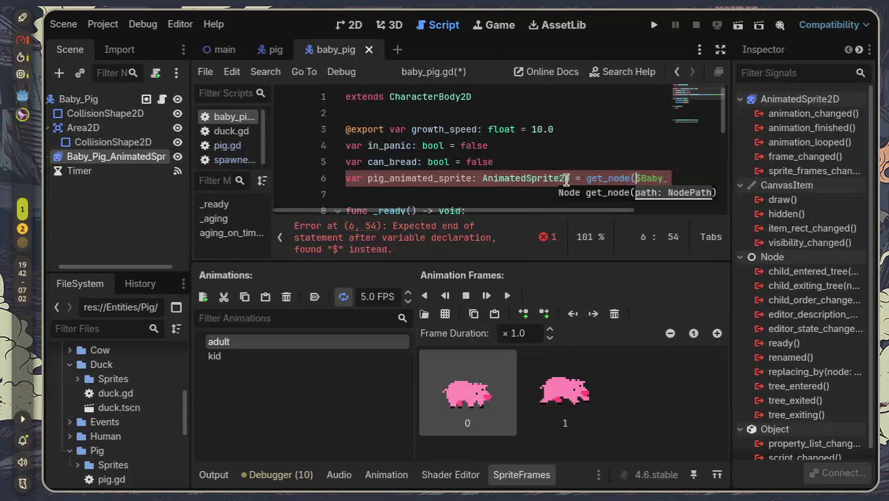
key("End")
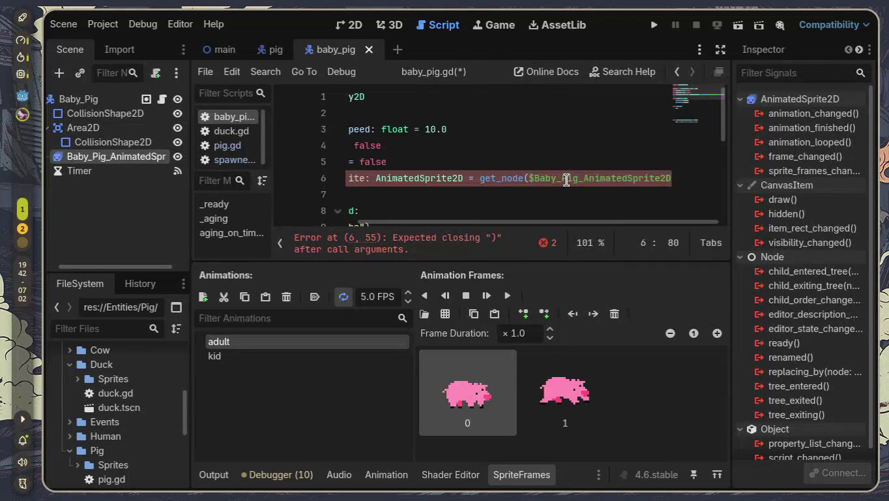
type(")")
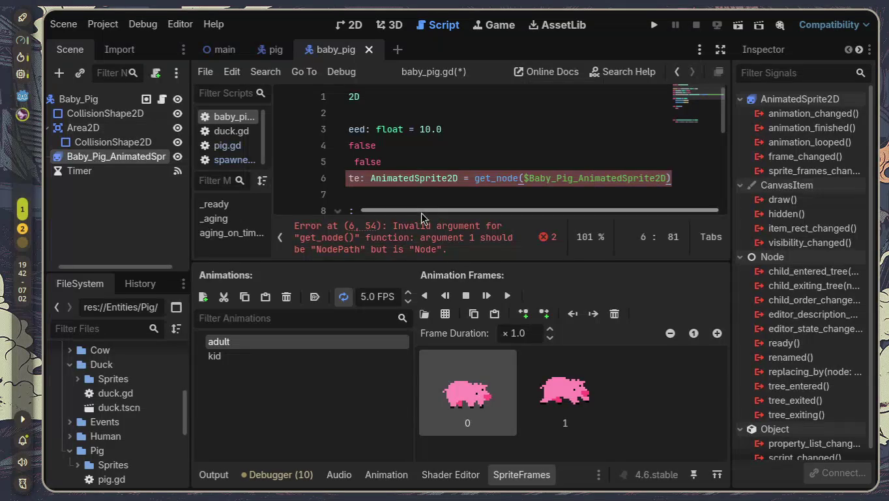
- Delete the AnimatedSprite2D type and get_node expression, collapse SpriteFrames, and restore the side docks
left_click_drag(464, 179, 361, 180)
key("BackSpace")
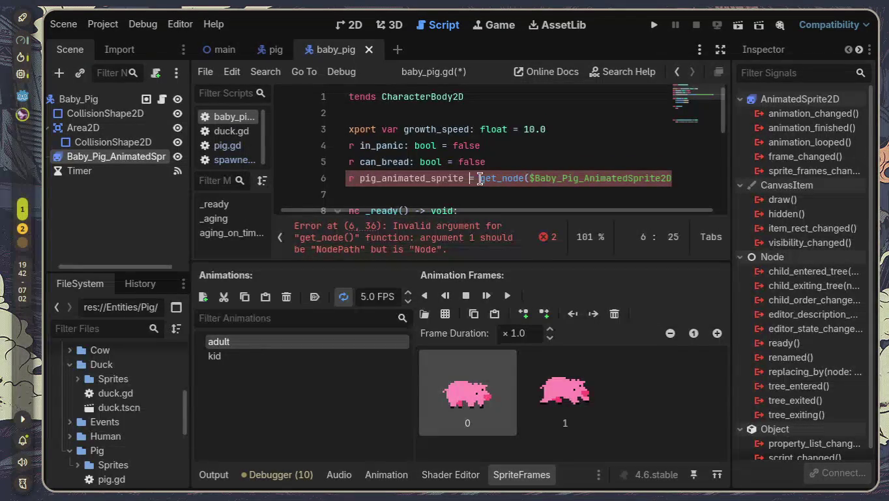
left_click_drag(476, 178, 698, 179)
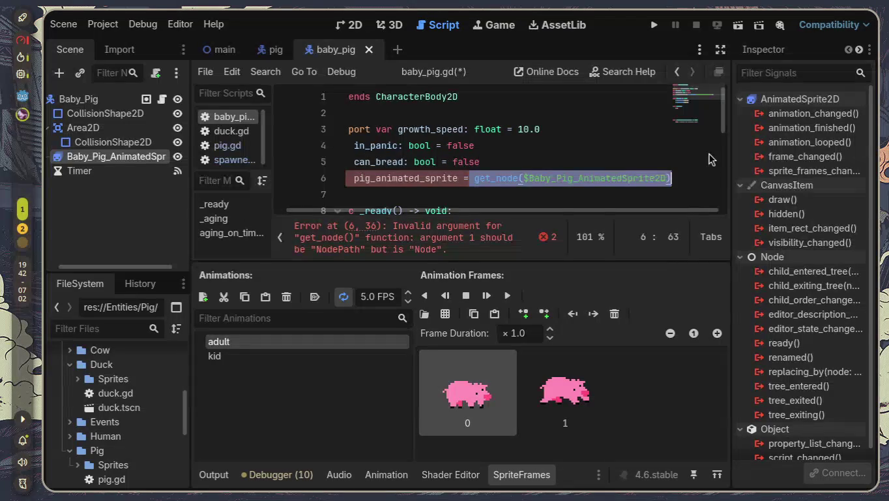
key("BackSpace")
left_click(720, 49)
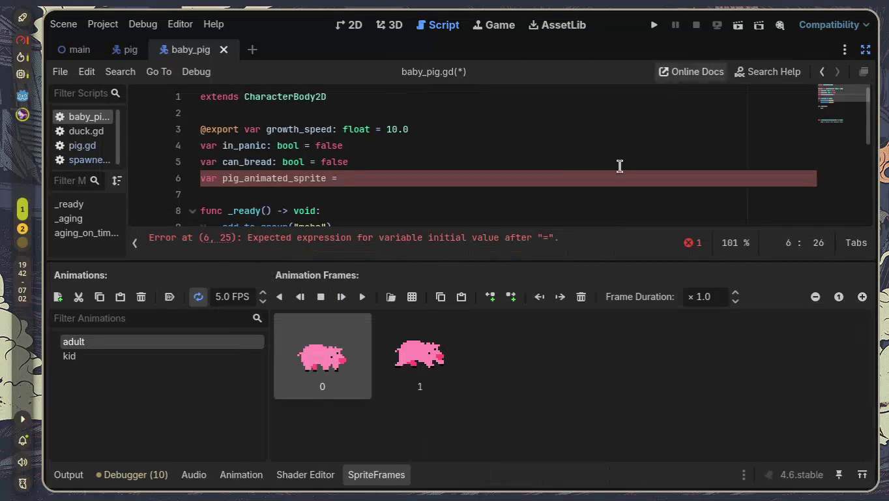
left_click(345, 478)
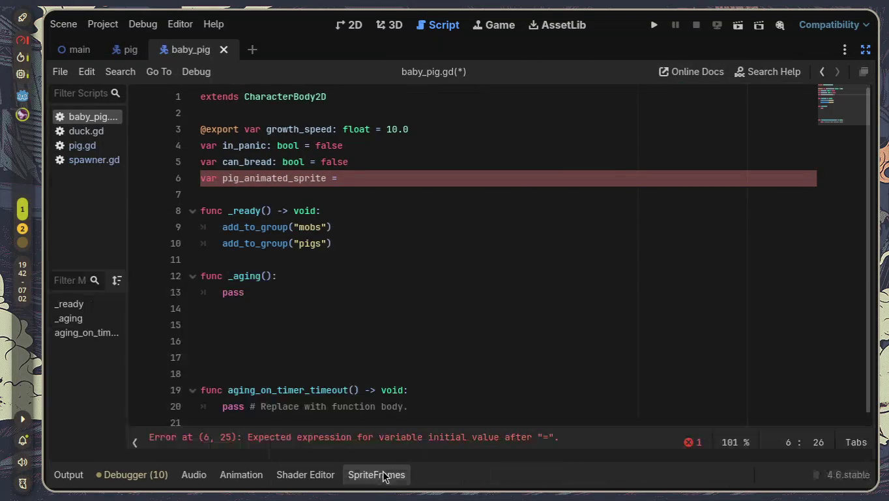
left_click(866, 50)
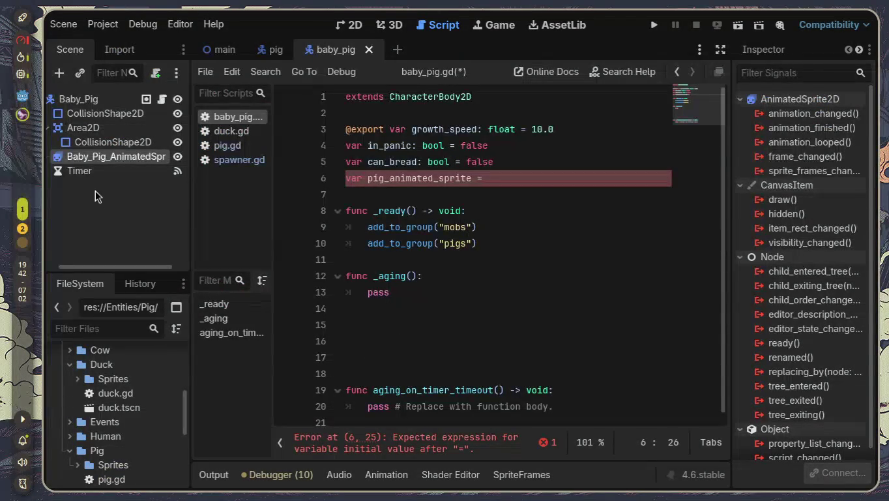
- Drop in the sprite node reference, try a load() wrapper, then delete the value
mouse_move(95, 164)
left_mouse_down()
mouse_move(528, 172)
mouse_move(522, 185)
mouse_move(483, 180)
left_mouse_up()
left_click(484, 179)
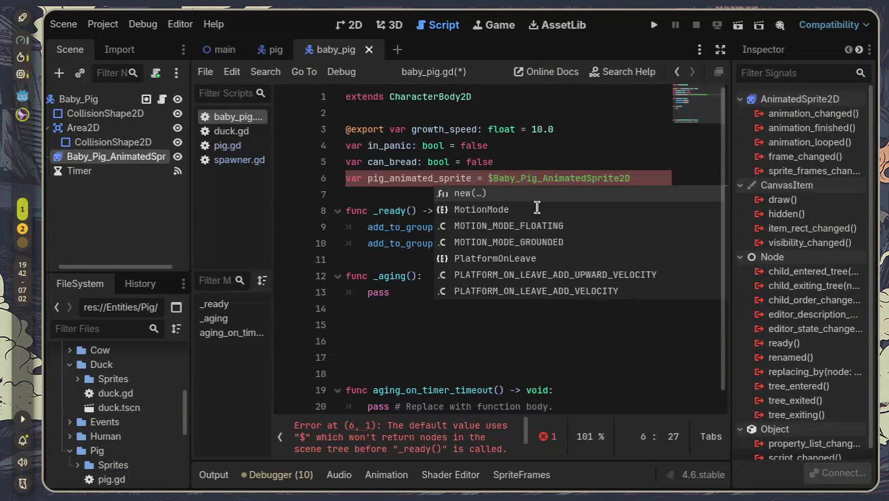
type("load(")
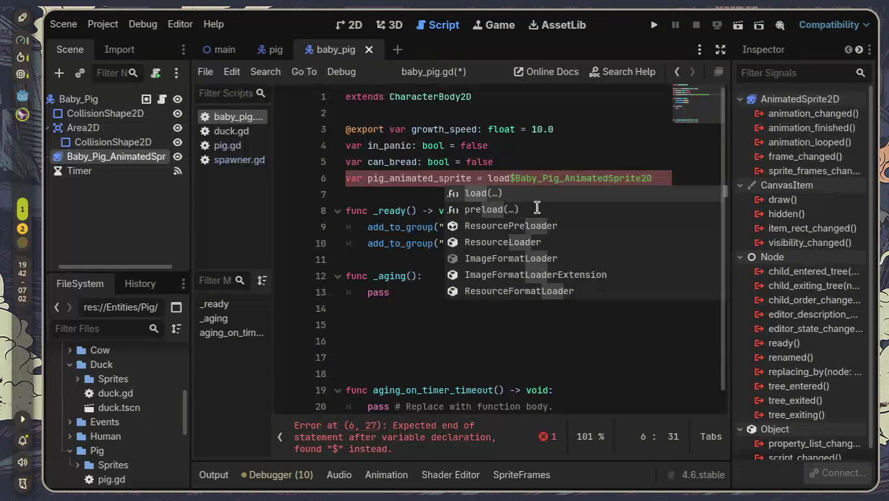
key("BackSpace")
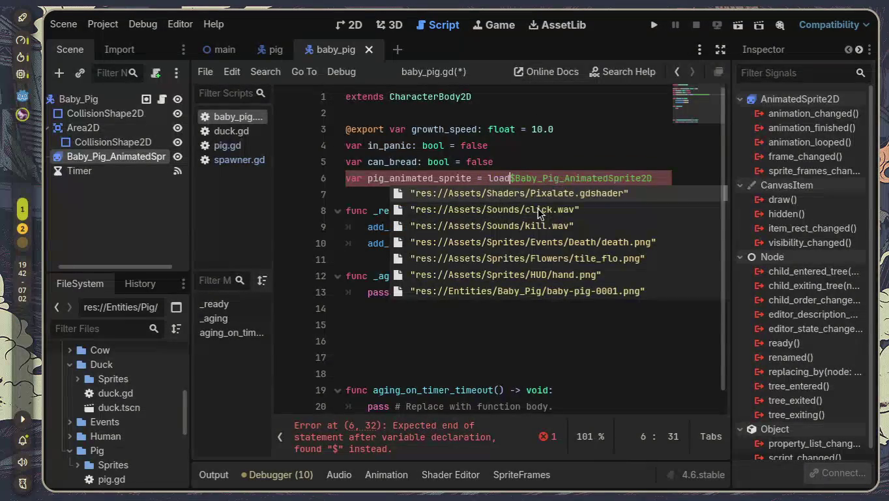
left_click_drag(654, 178, 483, 180)
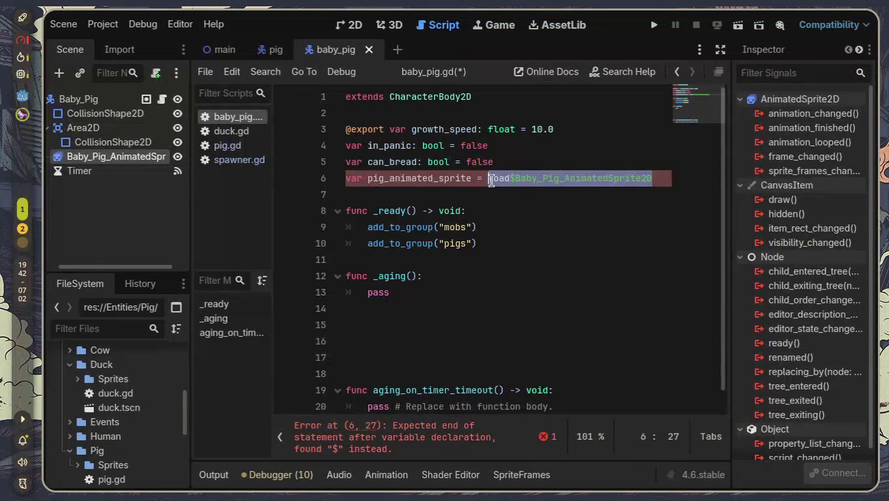
key("BackSpace")
- Start a load() call with a partial 'Bab' path, then erase it so line 6 ends at the equals sign
type("lo")
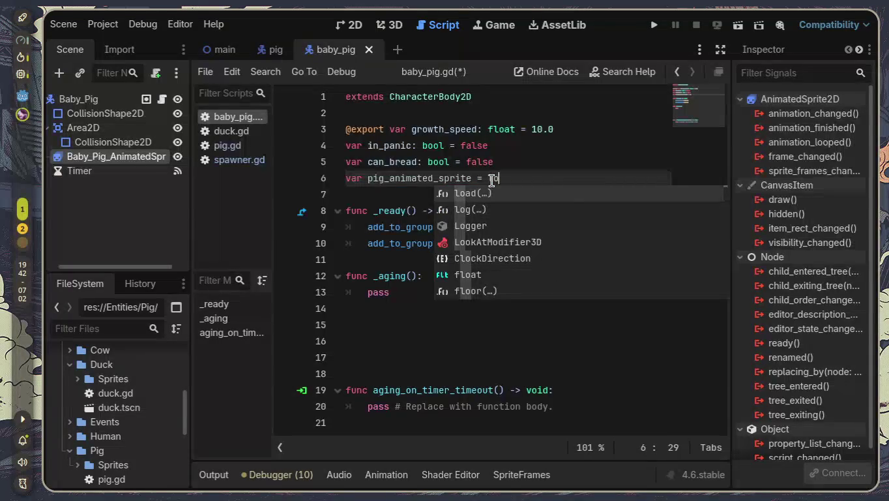
key("Return")
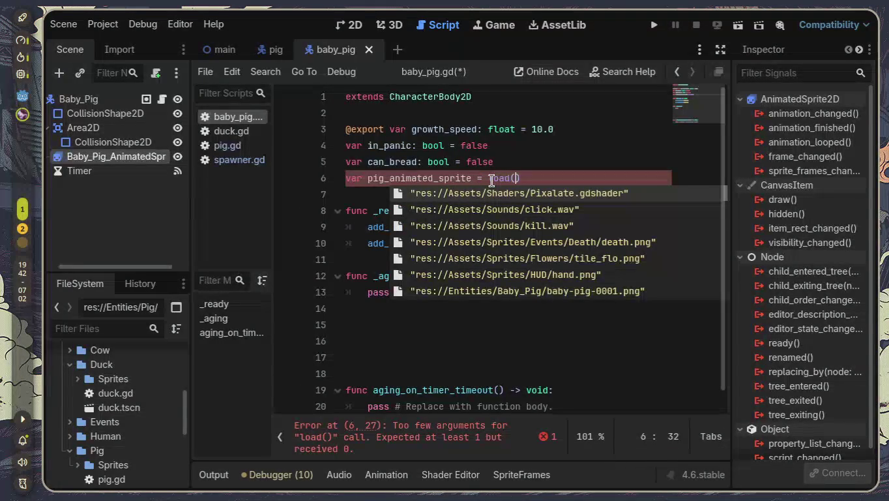
type("Bb")
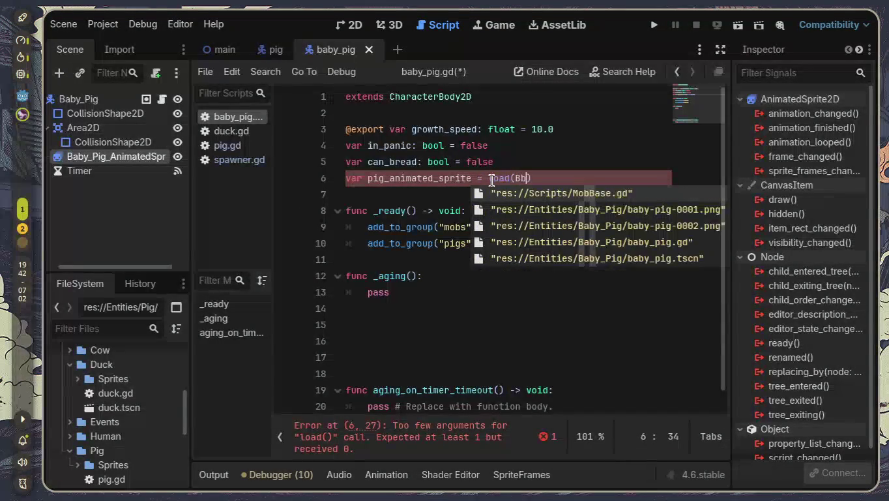
key("BackSpace")
type("ab")
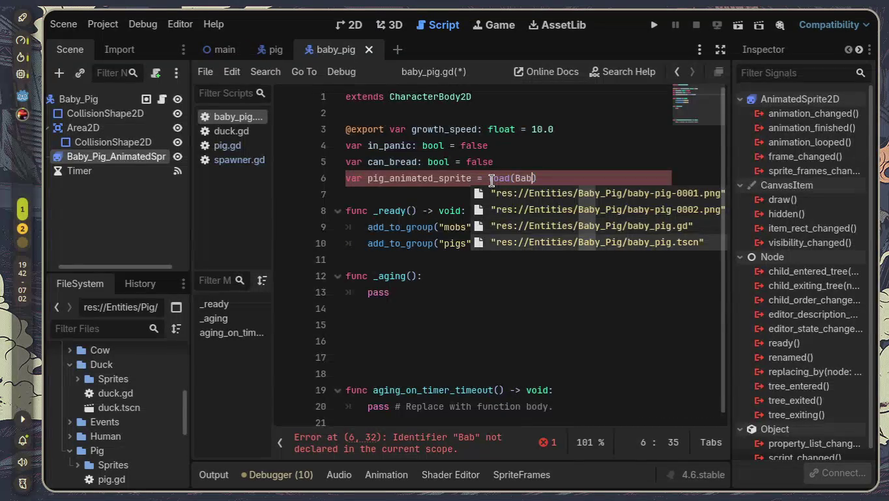
key("BackSpace")
key("BackSpace")
key("BackSpace")
key("End")
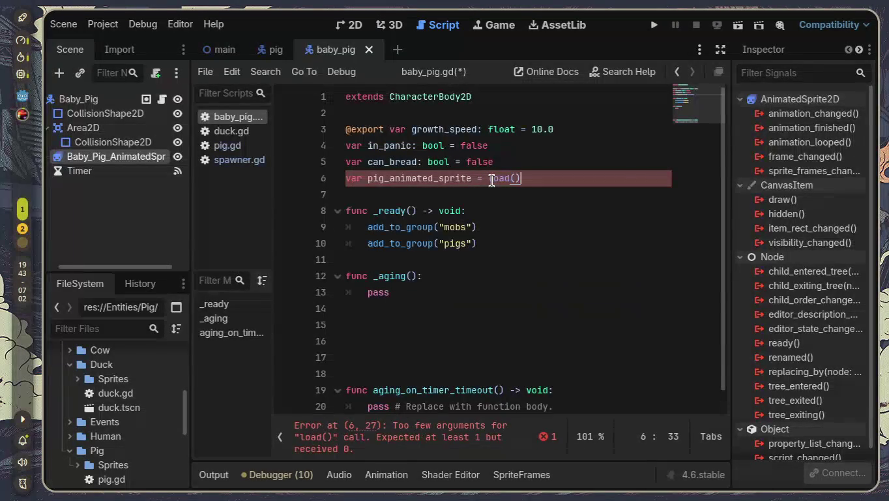
key("BackSpace")
key("BackSpace")
key("BackSpace")
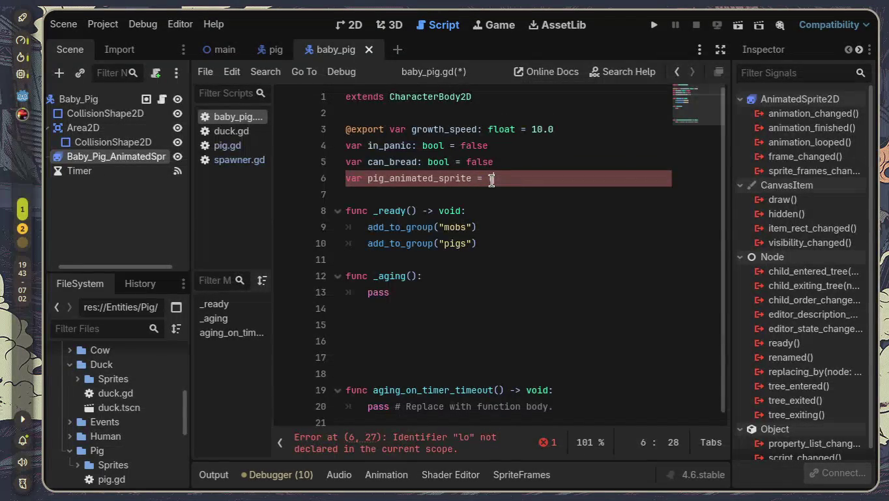
key("BackSpace")
key("BackSpace")
key("Left")
key("Left")
key("Left")
type("@o")
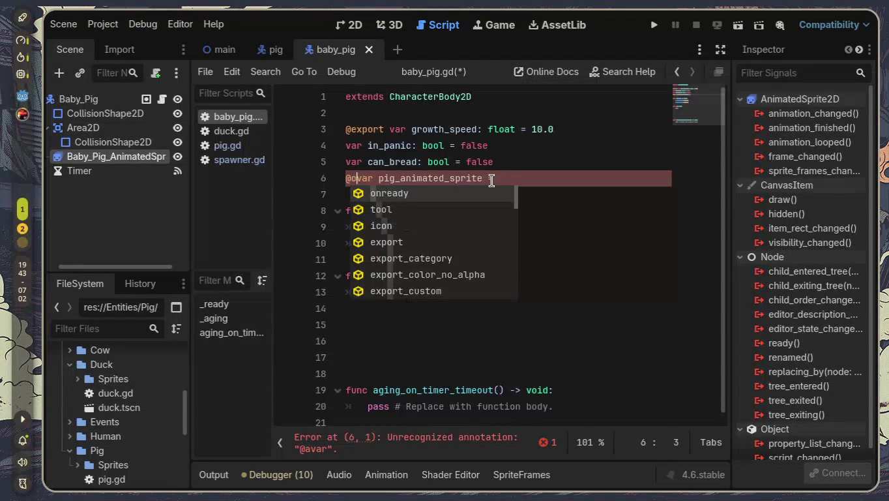
type("n")
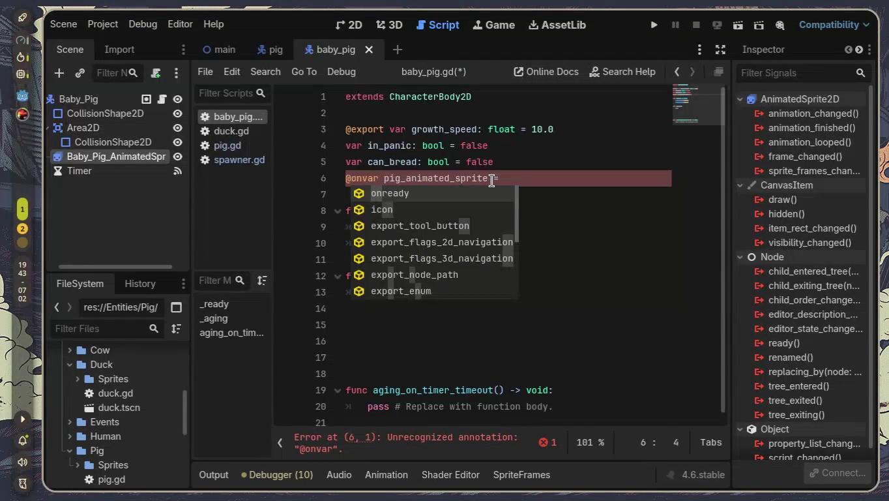
type("read")
key("Return")
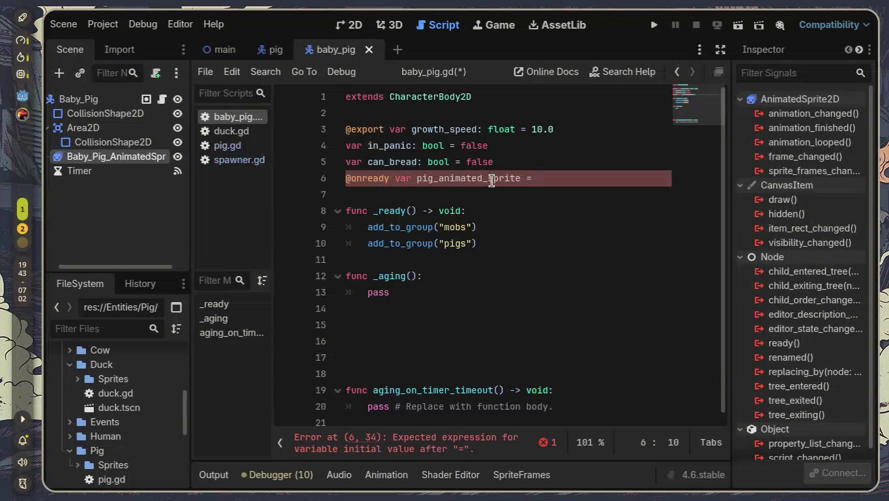
key("End")
mouse_move(370, 167)
left_mouse_down()
mouse_move(609, 174)
mouse_move(588, 180)
left_mouse_up()
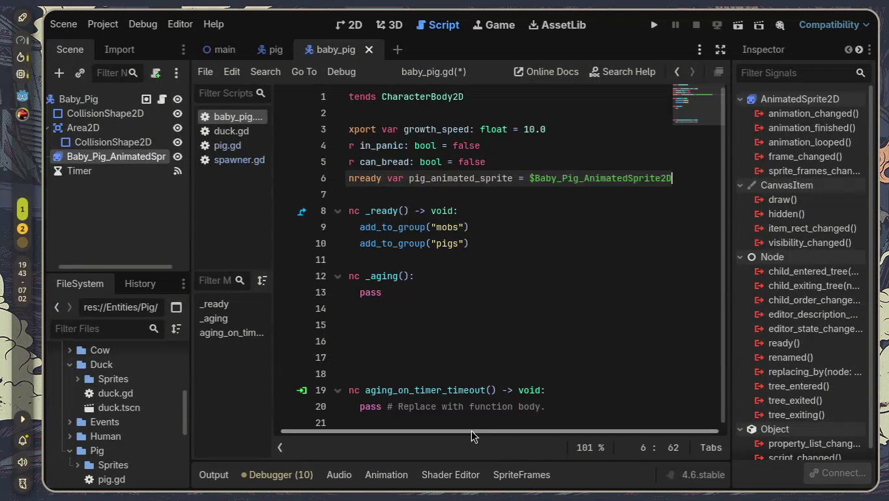
left_click_drag(472, 431, 391, 433)
left_click_drag(366, 299, 415, 300)
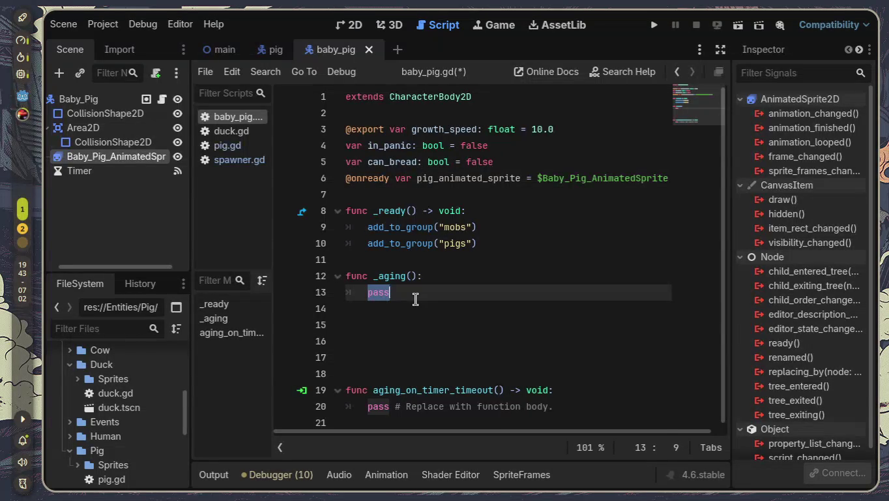
- Start typing a pig_animated_sprite.play call on line 13 inside _aging
type("pig")
key("Return")
type(";")
key("BackSpace")
type("pla")
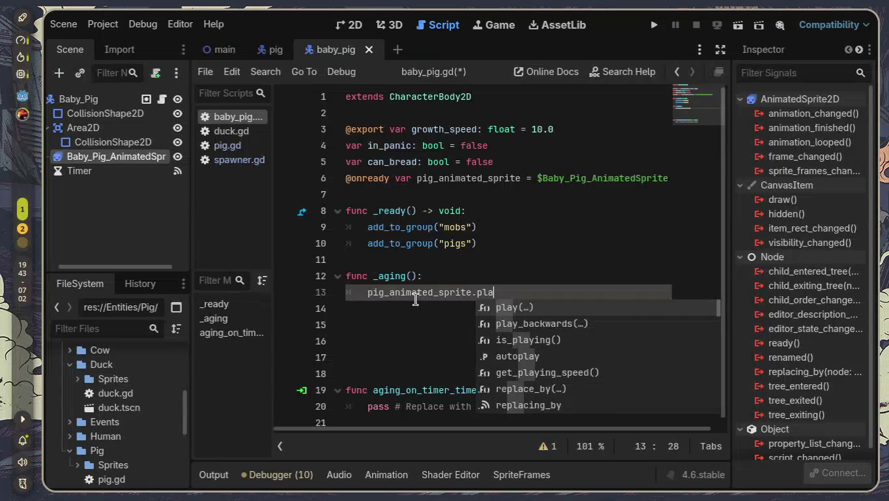
key("Up")
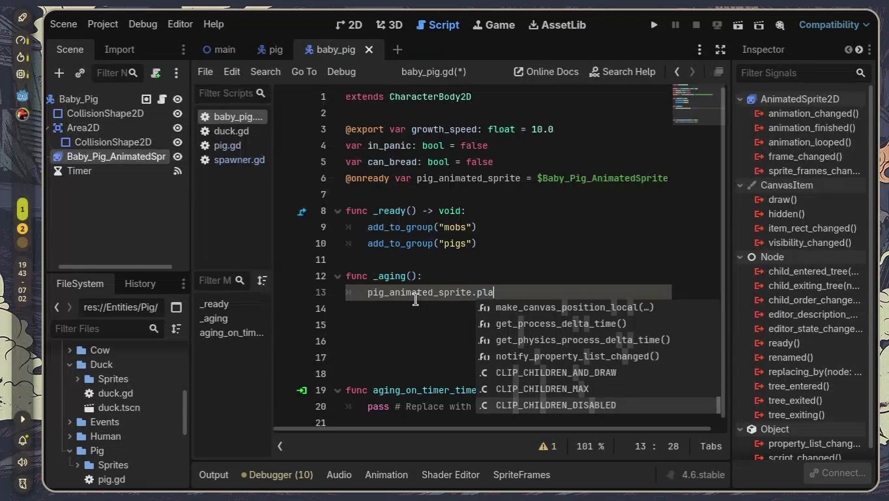
key("Escape")
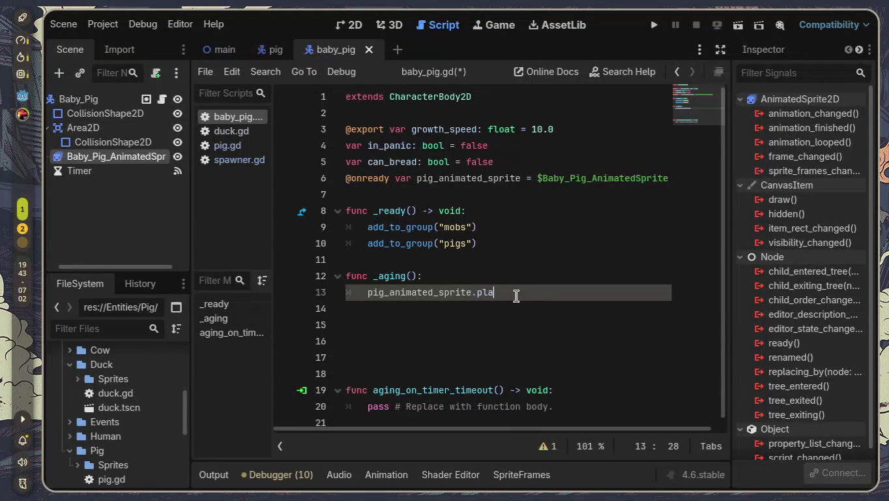
type("y")
- Erase the half-typed play call and put an indented pass back in _aging
key("BackSpace")
key("BackSpace")
key("BackSpace")
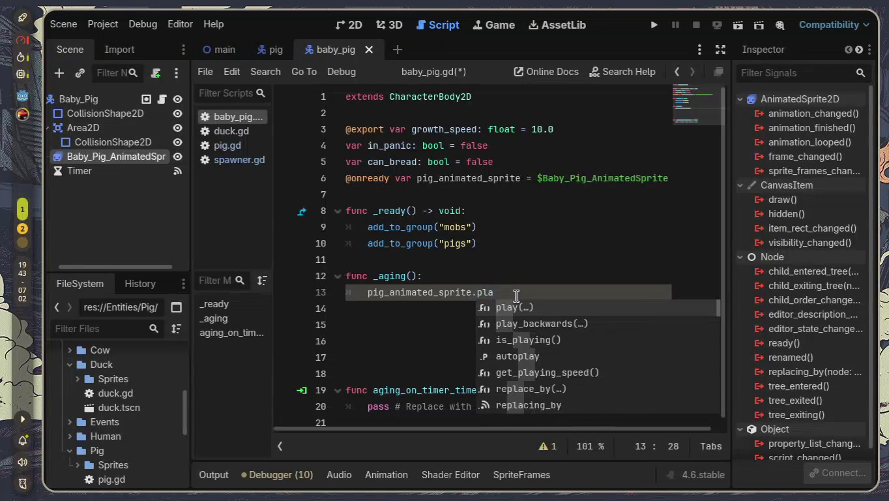
key("BackSpace")
key("BackSpace")
key("BackSpace")
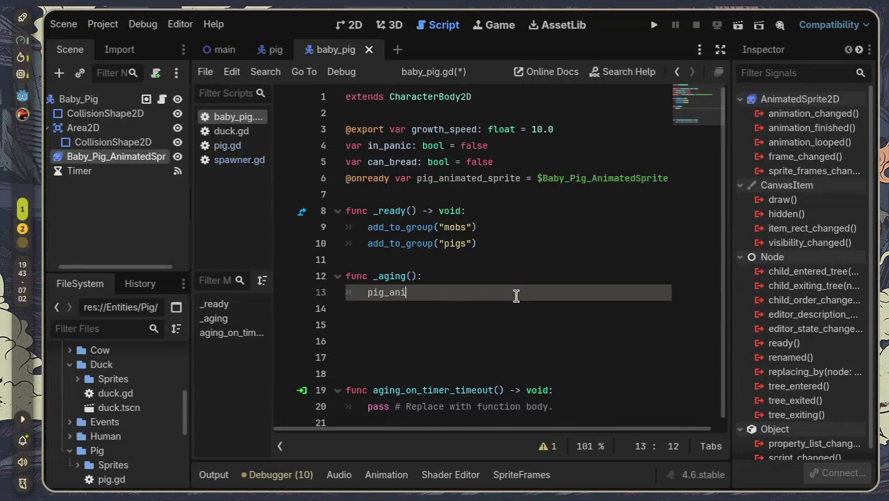
key("BackSpace")
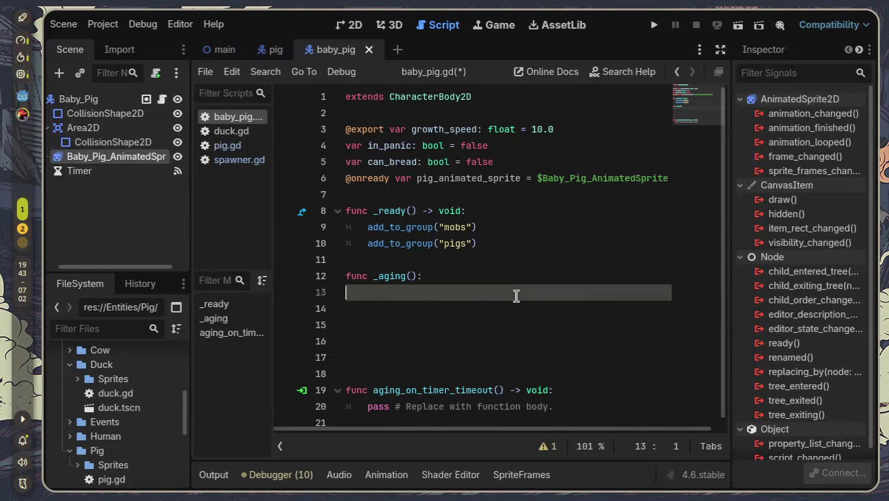
key("BackSpace")
left_click(515, 296)
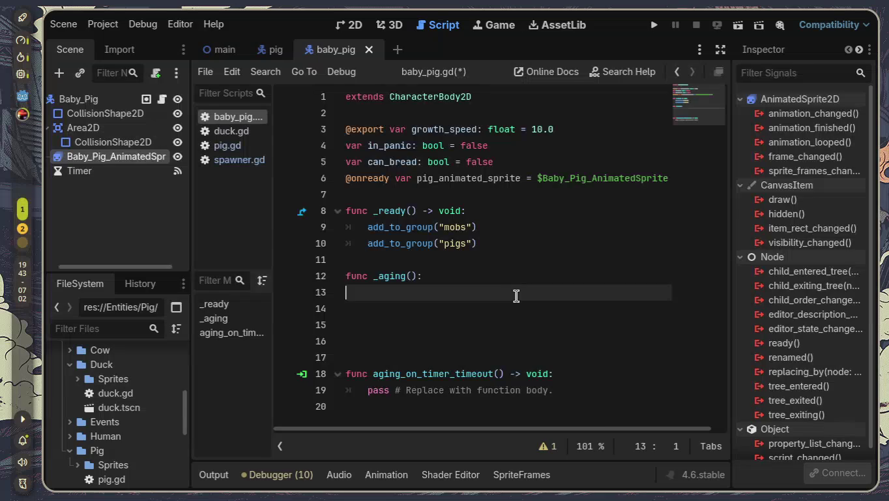
key("Tab")
type("pass")
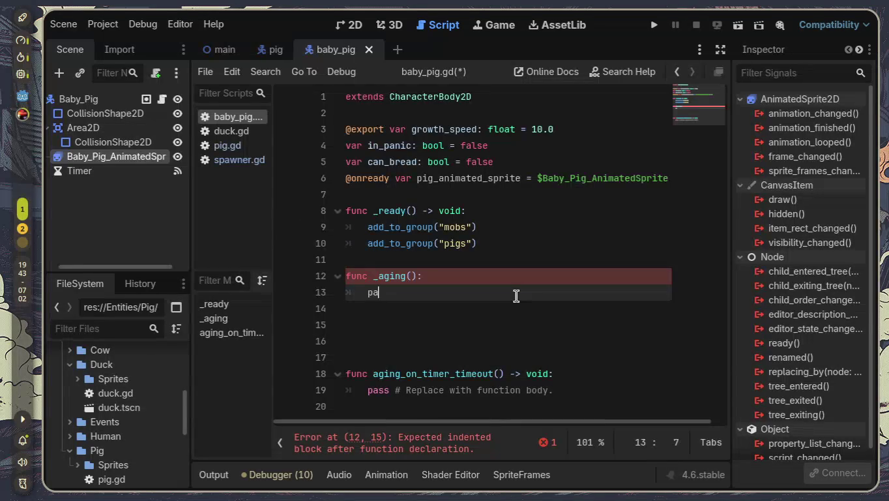
- Delete the extra blank lines before func aging_on_timer_timeout
key("Down")
key("Down")
key("Down")
key("Down")
key("BackSpace")
key("BackSpace")
key("BackSpace")
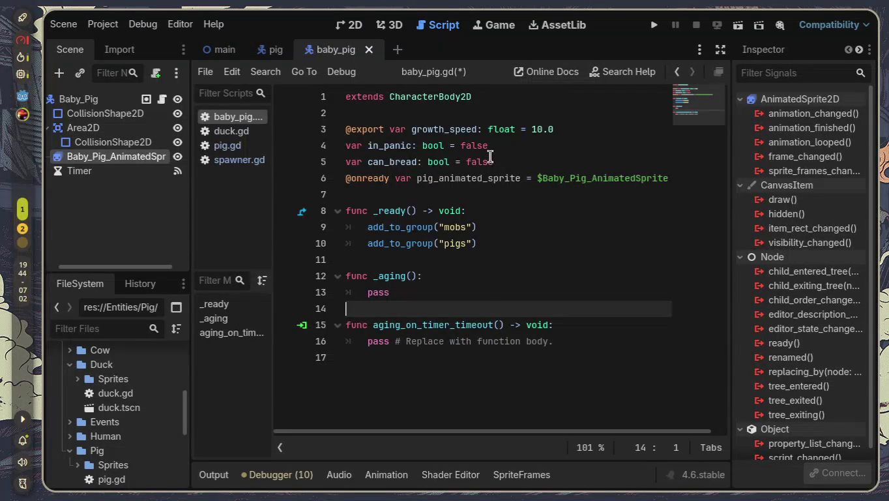
left_click_drag(495, 148, 293, 144)
- Restore the aging_time and aging_timer declarations with undo, then delete the aging_time line
left_click_drag(531, 164, 216, 185)
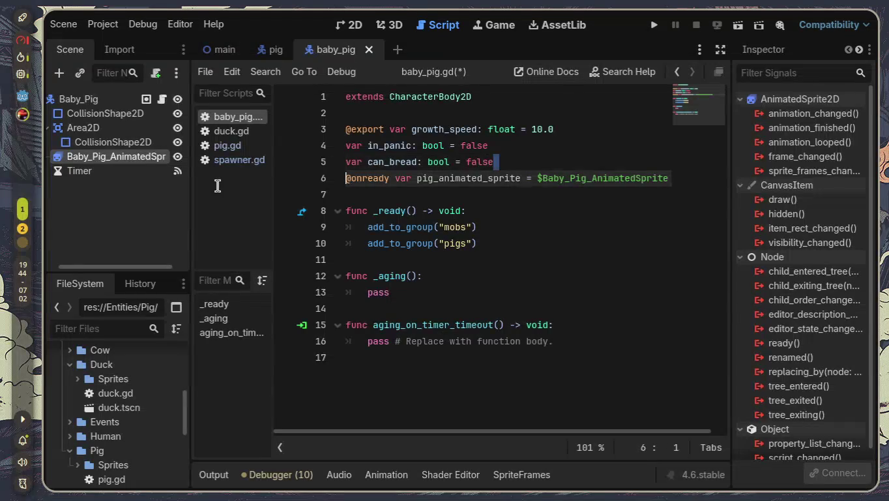
left_click(442, 185)
key("ctrl+z")
type("timer")
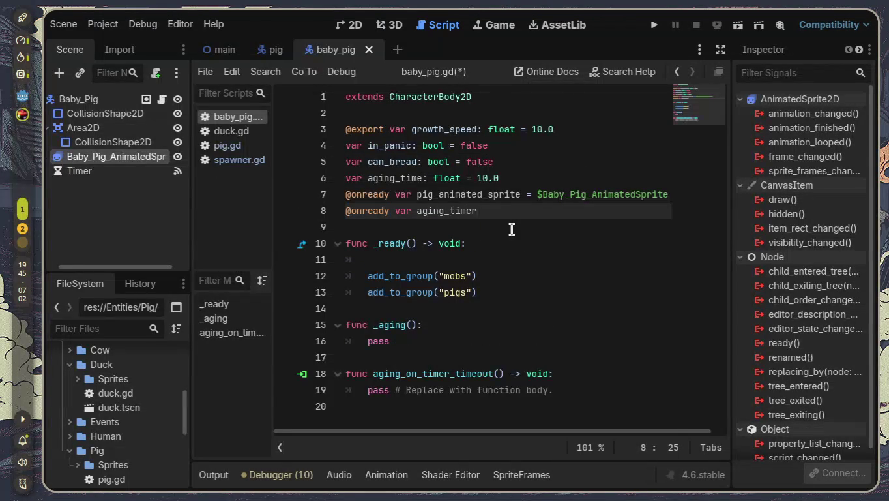
left_click_drag(514, 177, 264, 176)
key("ctrl+c")
key("BackSpace")
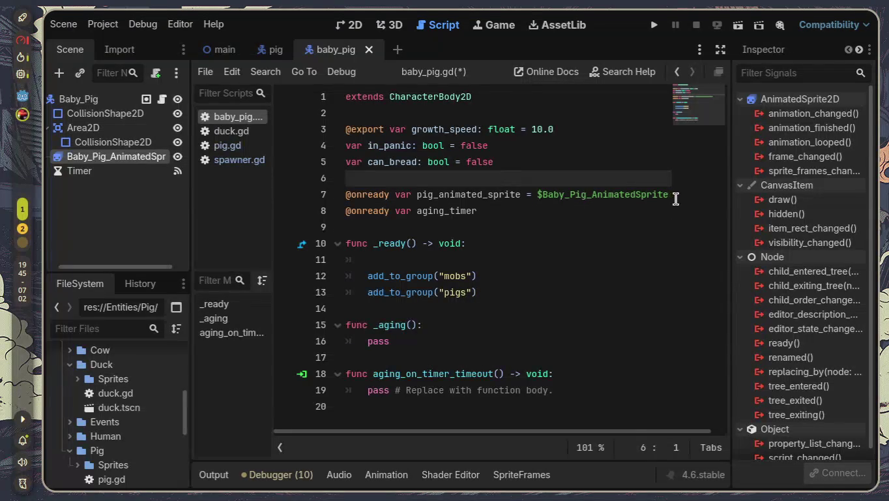
left_click(346, 211)
key("Return")
key("Down")
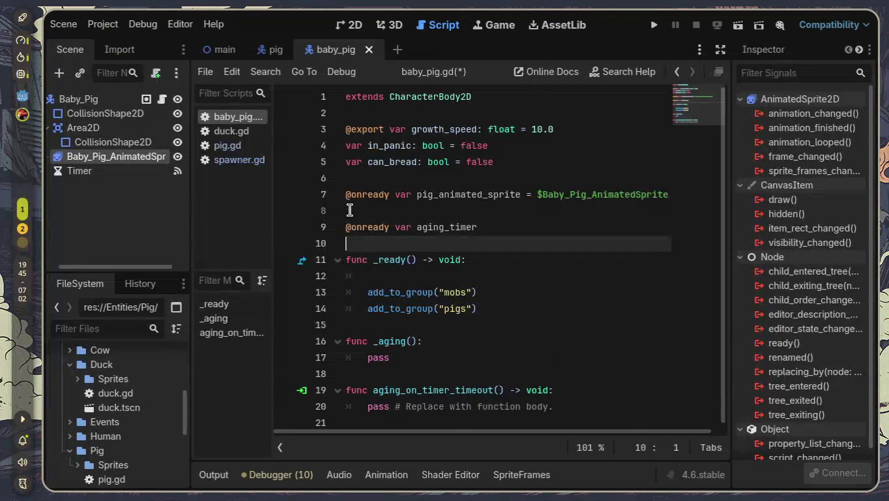
key("Return")
key("Return")
key("Up")
key("Up")
key("ctrl+v")
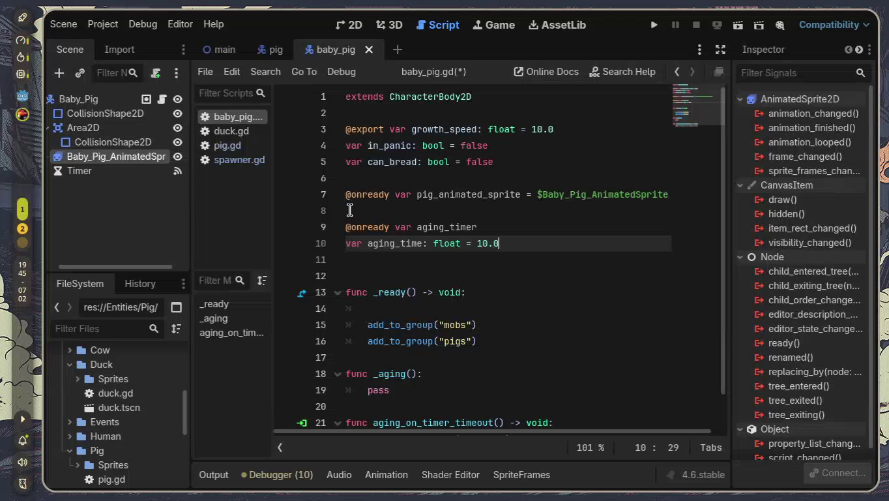
key("Home")
type("@on")
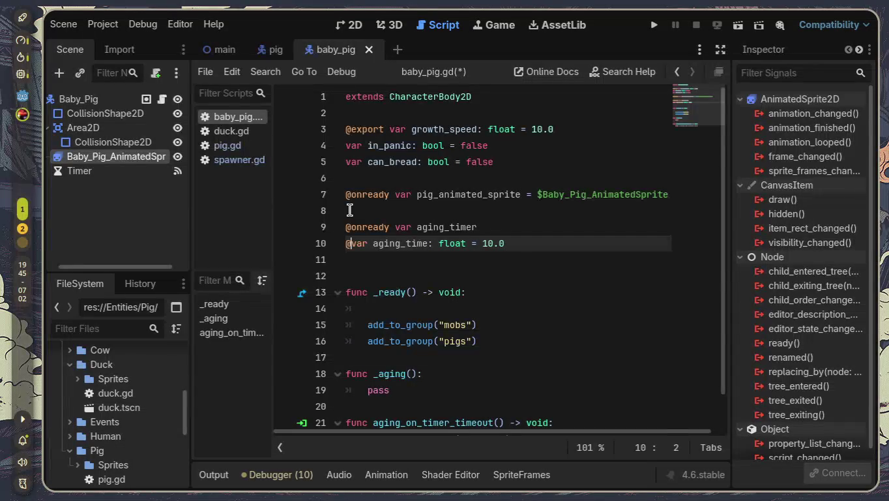
type("ready")
key("Return")
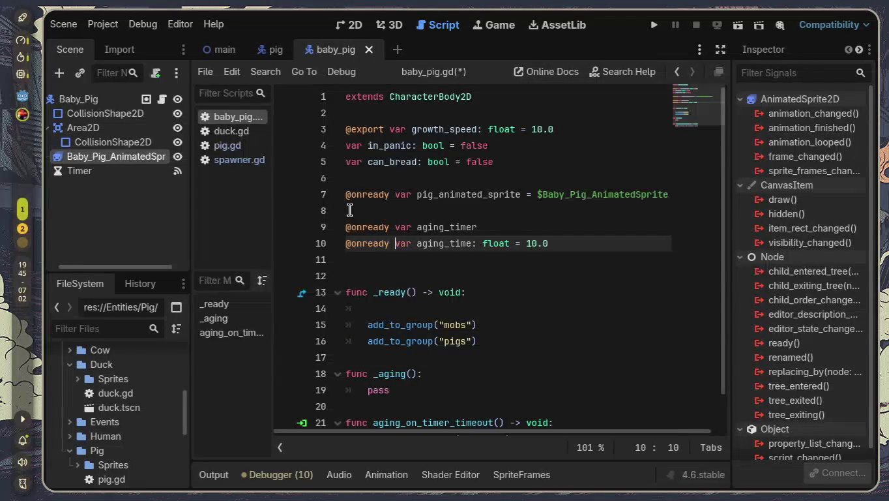
- Assign the Timer node to aging_timer on line 9, giving '= $Timer'
key("Up")
key("Right")
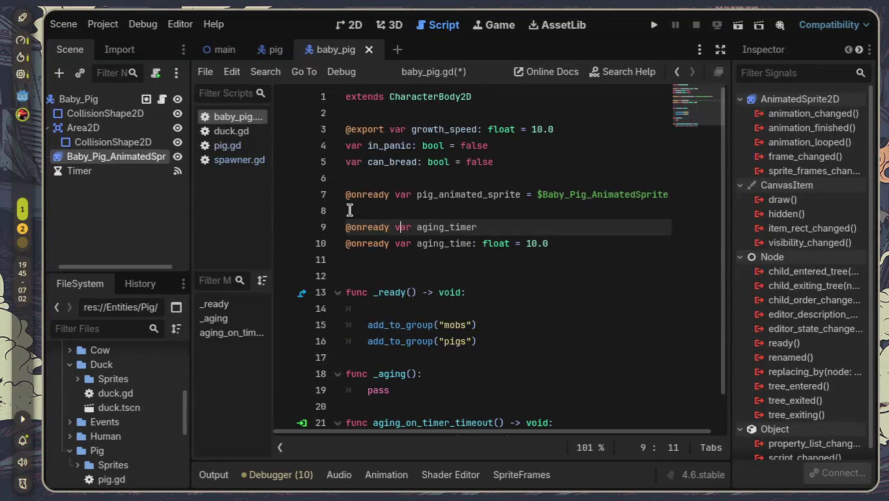
key("Right")
key("Right")
key("Right")
key("Right")
type("float ")
type("=")
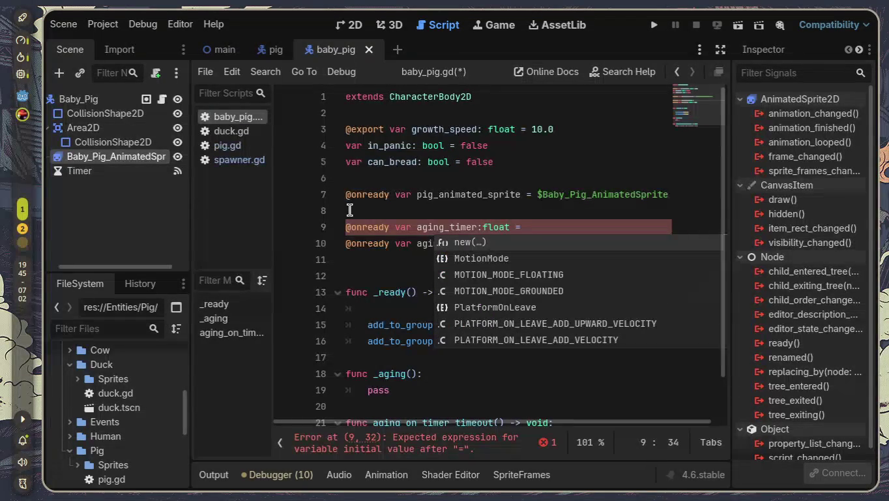
key("BackSpace")
key("BackSpace")
key("BackSpace")
key("BackSpace")
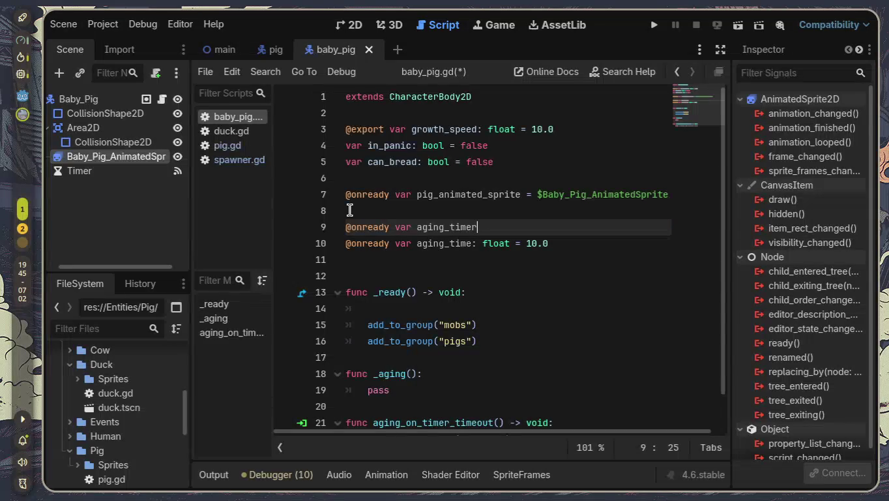
type(" =")
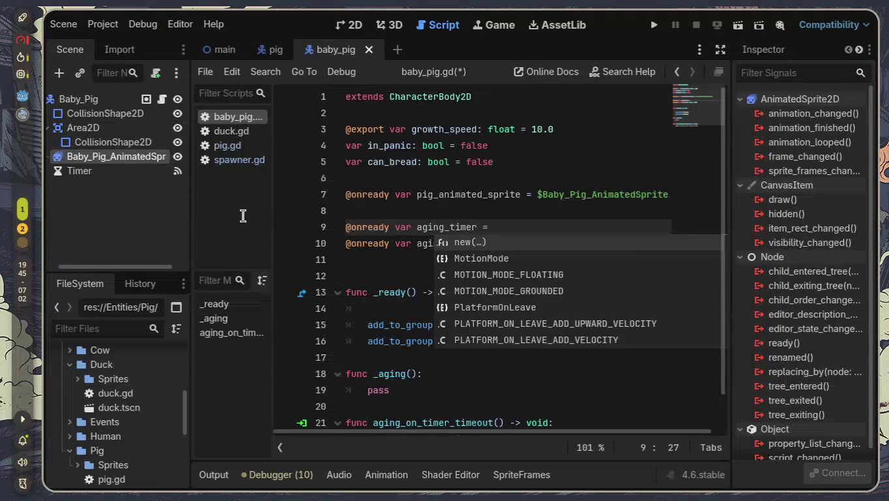
mouse_move(82, 176)
left_mouse_down()
mouse_move(221, 179)
mouse_move(508, 228)
left_mouse_up()
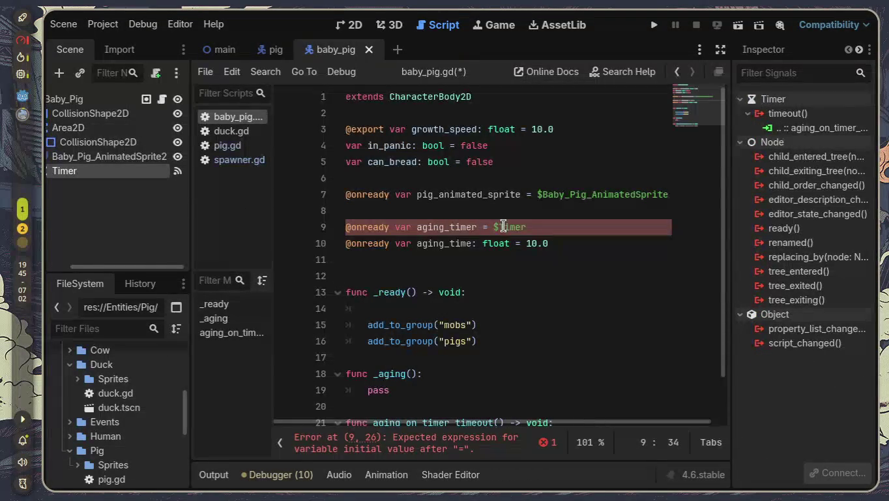
left_click_drag(563, 243, 342, 219)
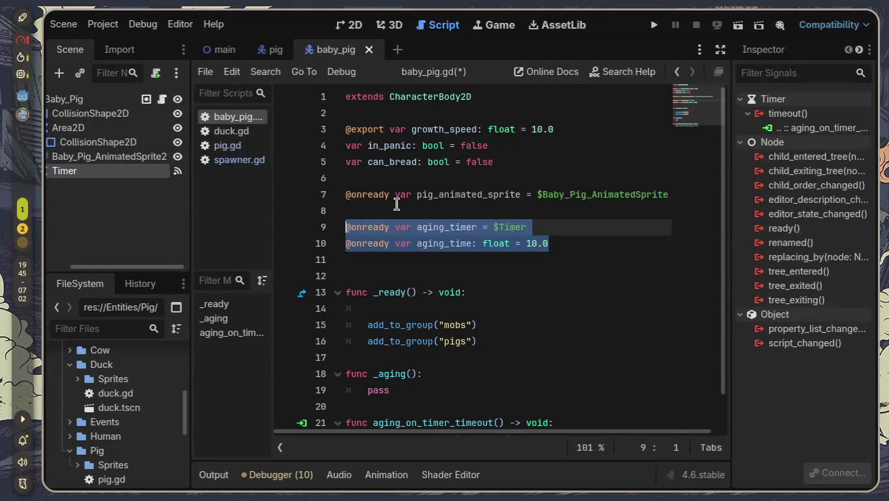
left_click(369, 195)
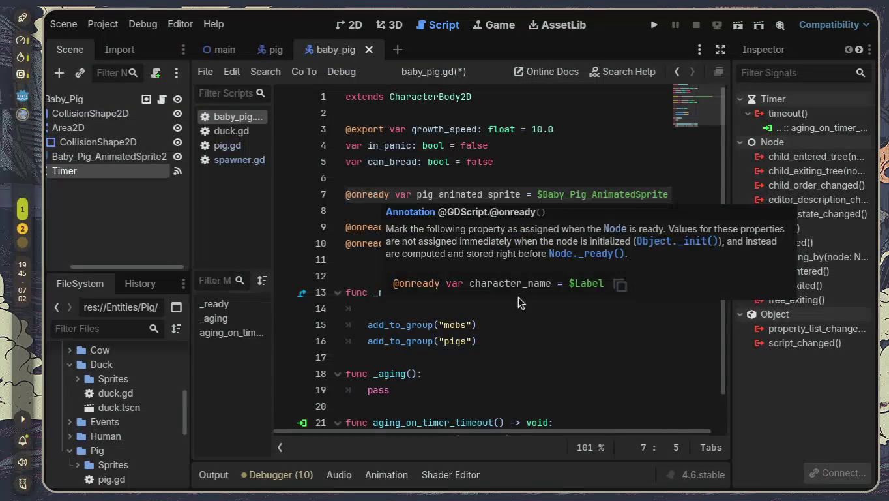
- Type aging_timer on the empty line in _ready, correcting the autocompleted aging_time
scroll(541, 322, "down", 1)
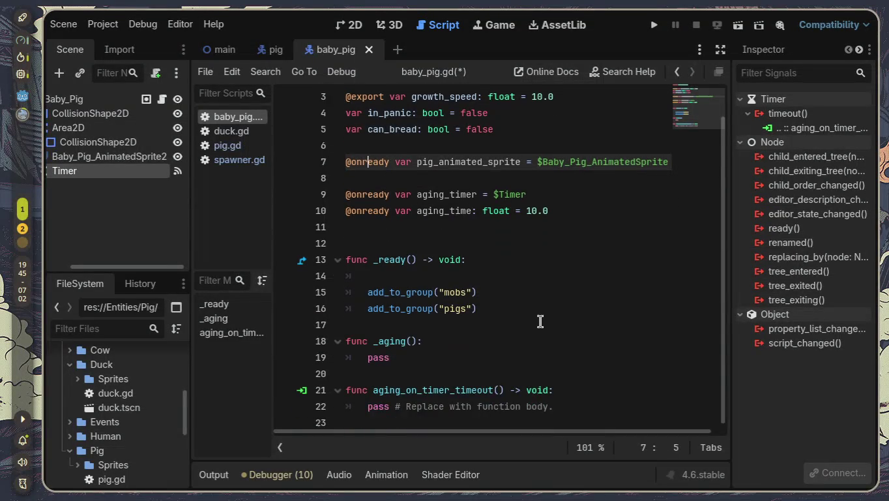
left_click(466, 281)
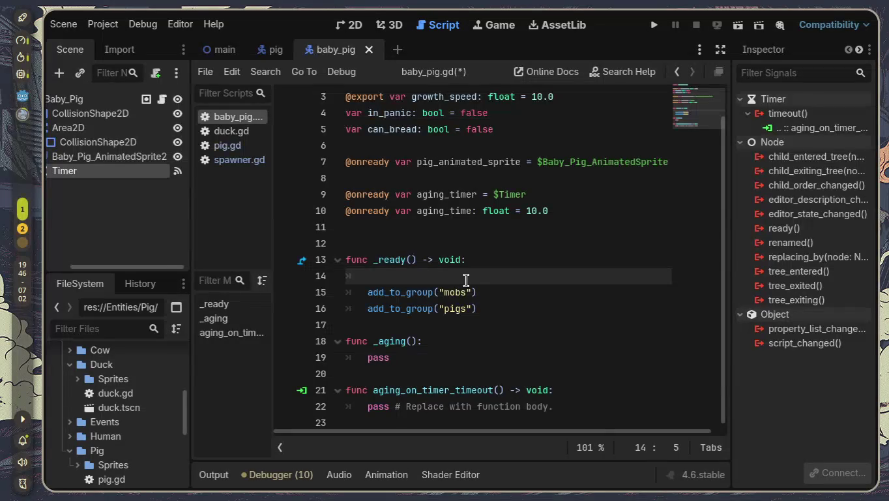
type("agi")
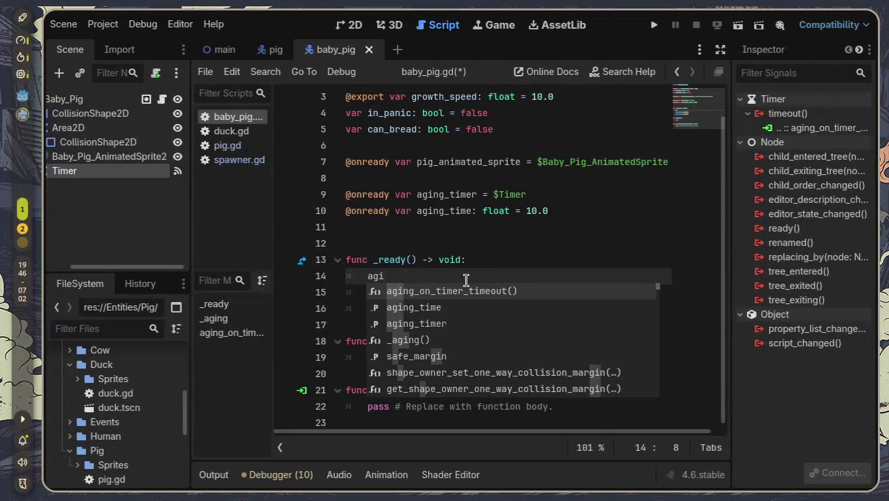
key("Down")
key("Return")
type(".wa")
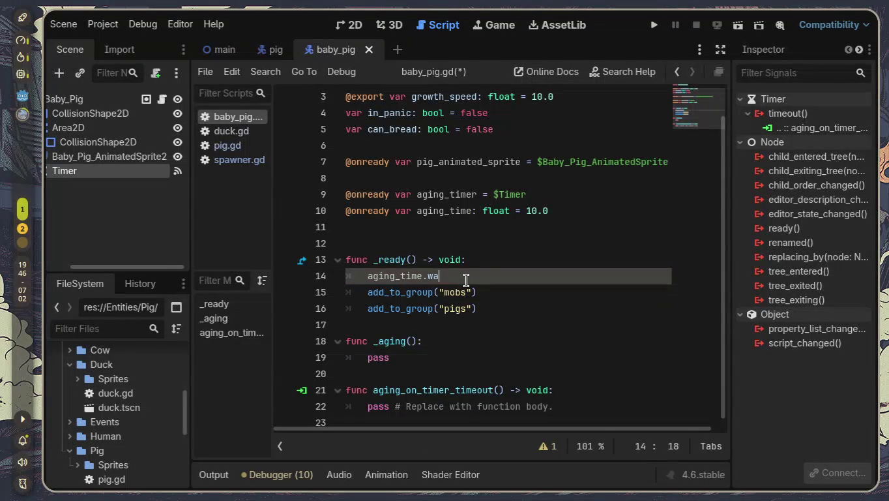
key("BackSpace")
key("BackSpace")
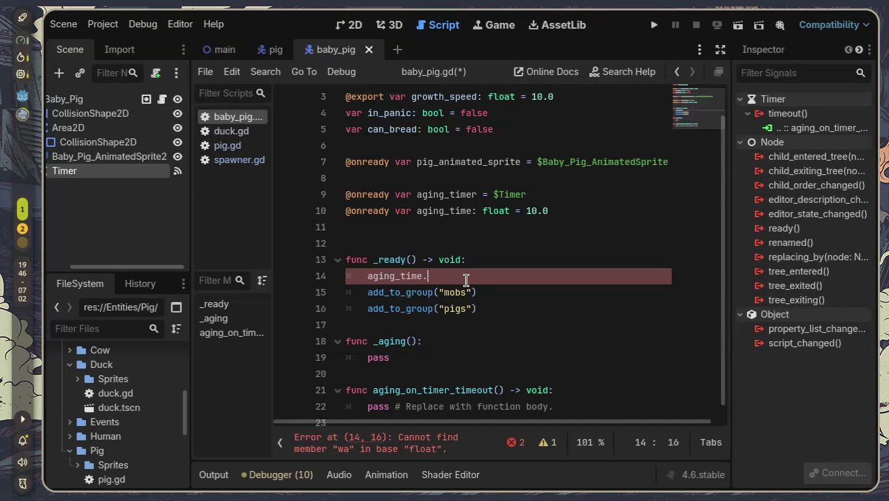
type("a")
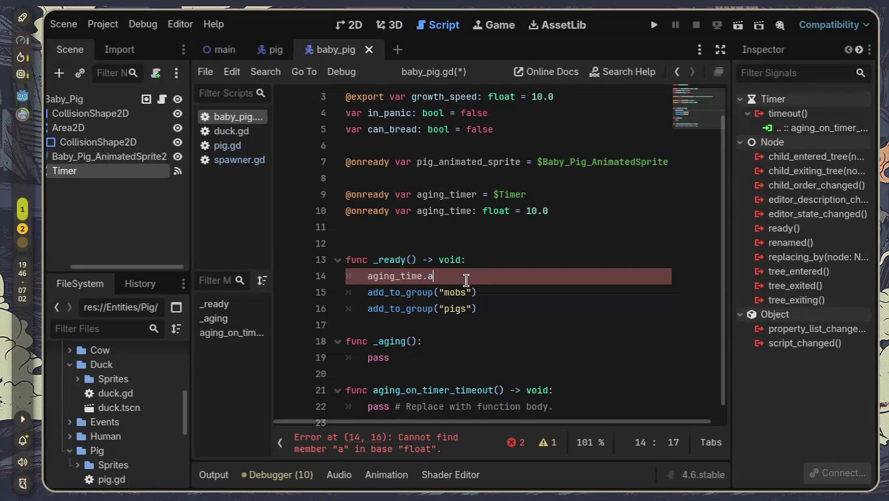
key("BackSpace")
key("BackSpace")
type("r")
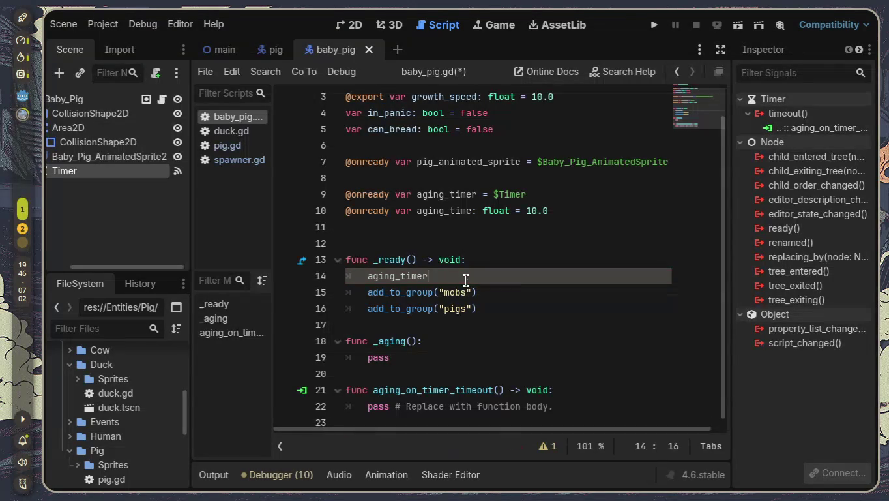
key("Escape")
- Complete the line as 'aging_timer.wait_time = aging_time'
type(".wa")
key("Return")
type("=")
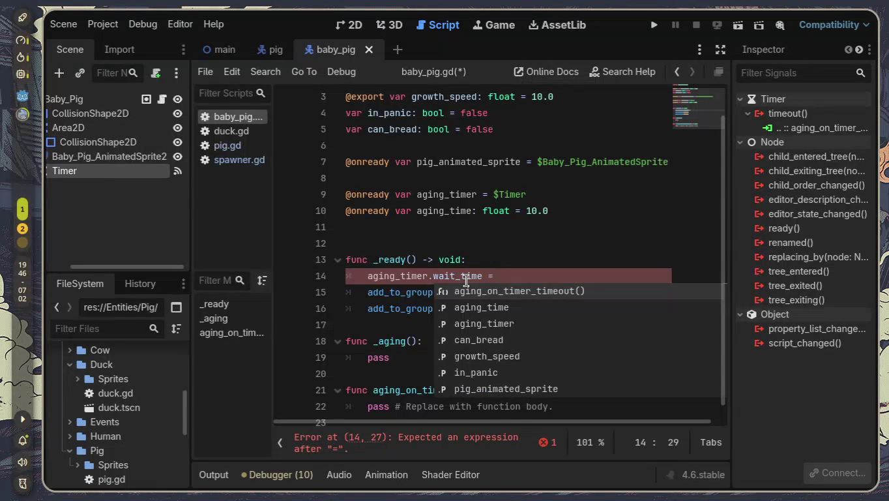
type("agi")
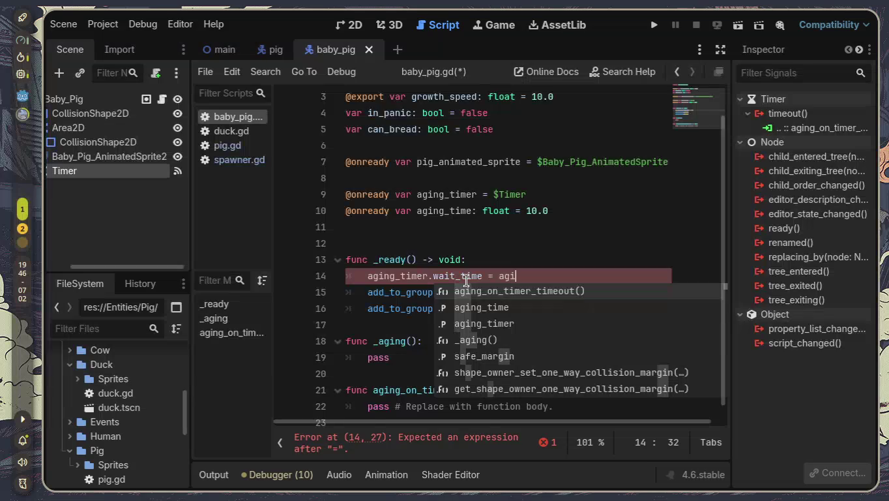
key("Return")
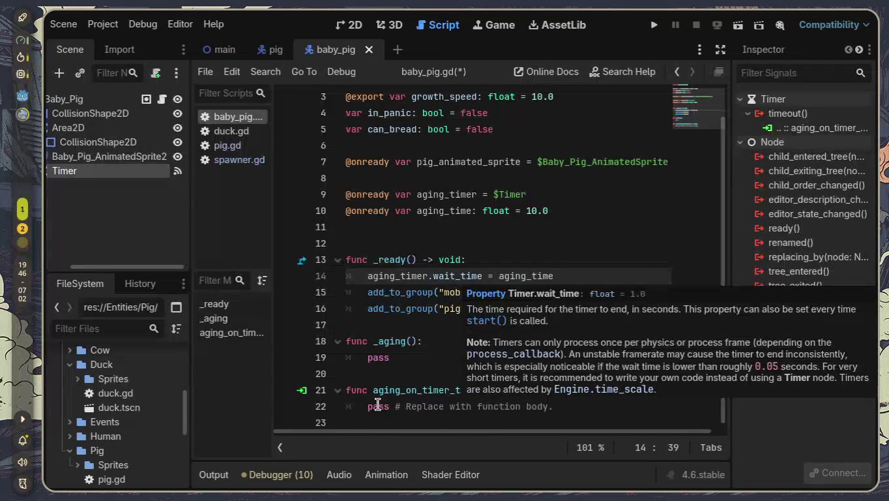
mouse_move(405, 341)
left_mouse_down()
mouse_move(371, 341)
mouse_move(384, 341)
left_mouse_up()
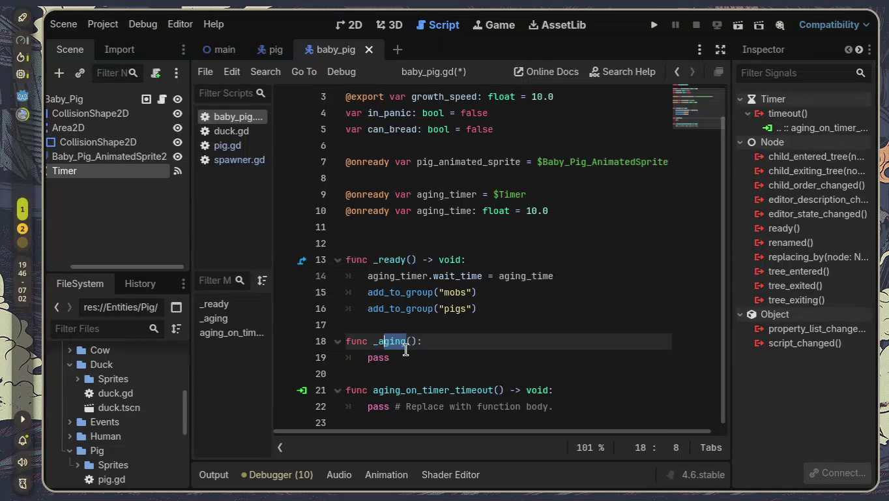
- Rename the _aging function to _grow
key("BackSpace")
type("g")
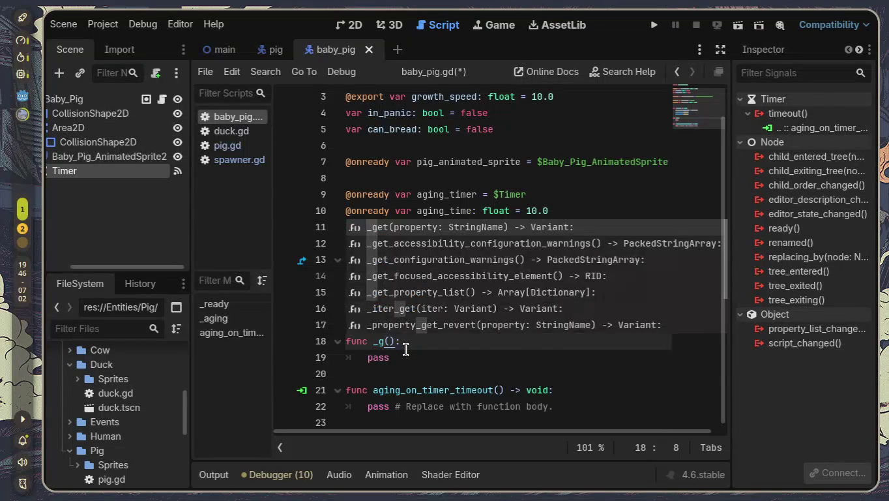
type("row")
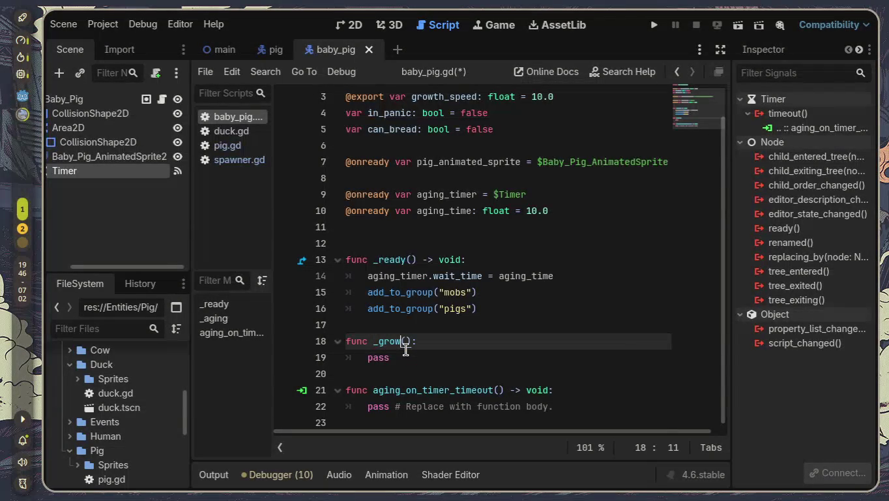
key("Down")
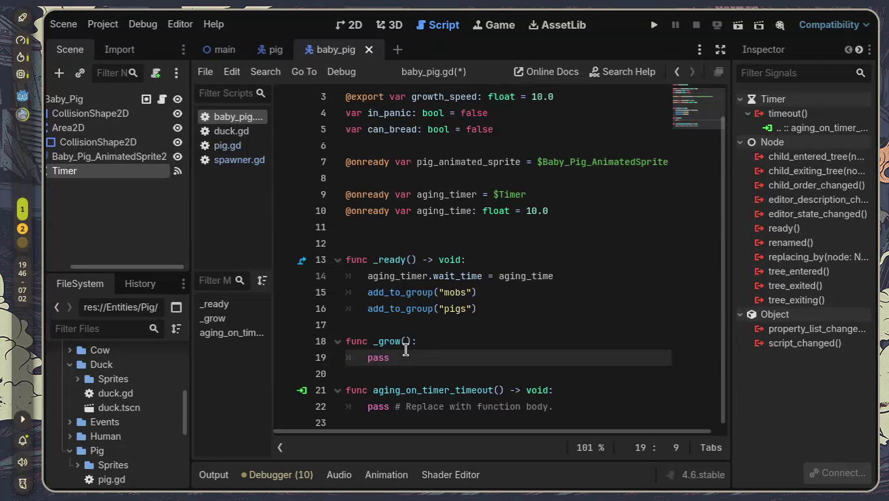
- Replace _grow's pass with pig_animated_sprite.play("adult") and clear the timeout handler's placeholder
key("BackSpace")
key("BackSpace")
key("BackSpace")
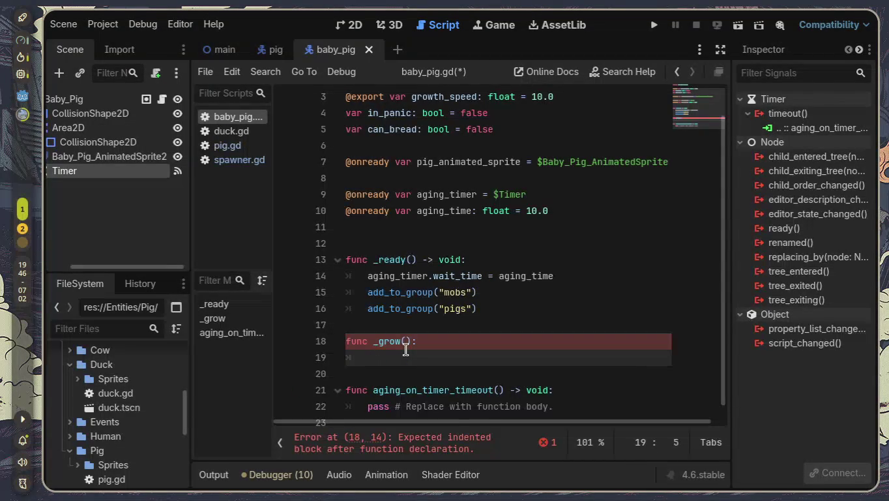
type("pig")
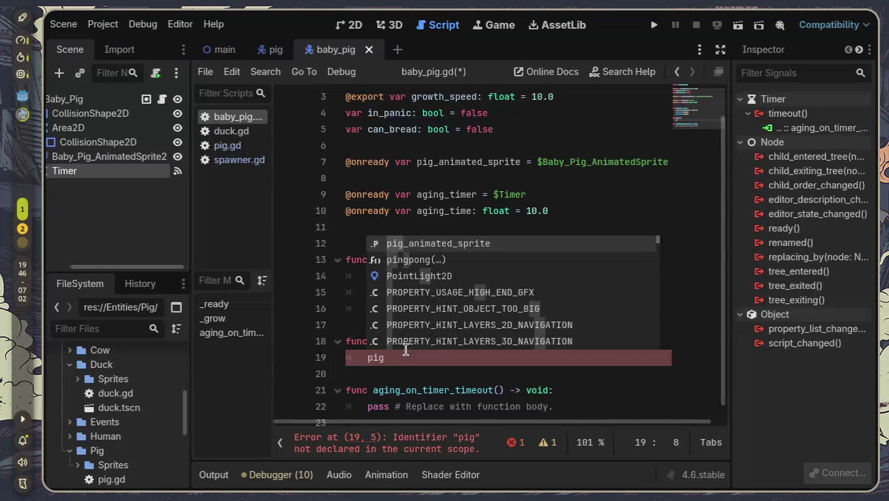
key("Return")
type("prite.p")
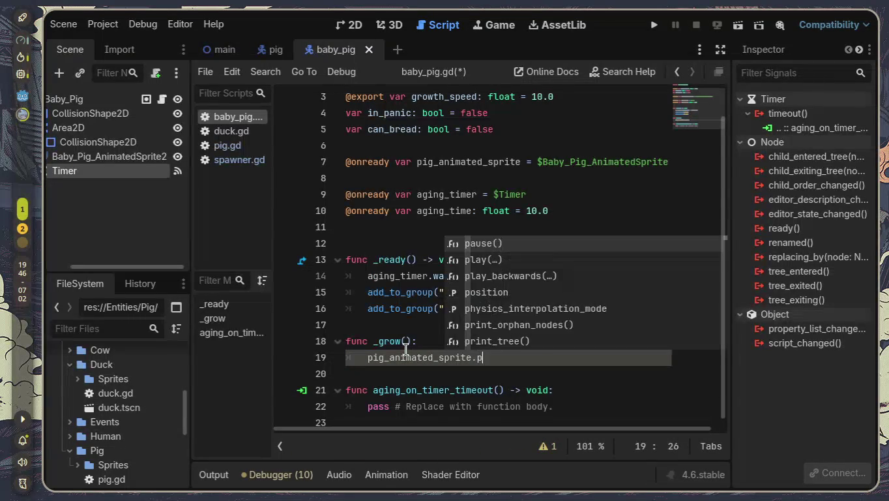
key("Down")
key("Return")
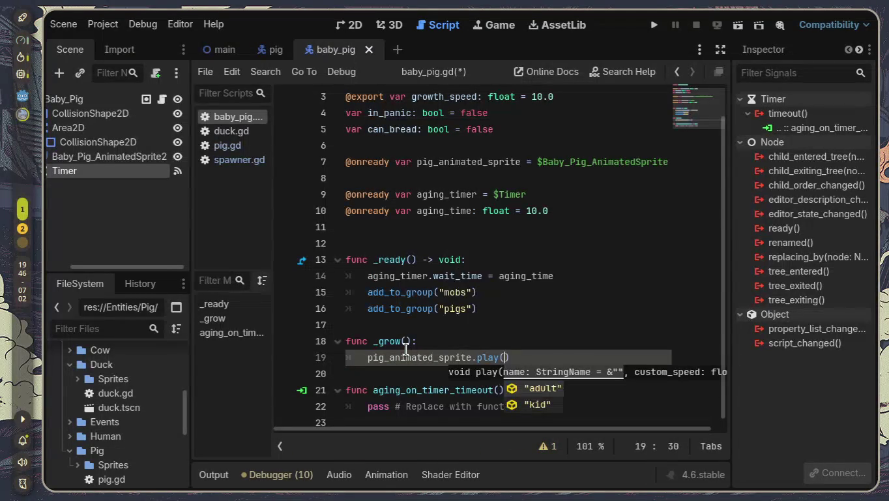
key("Return")
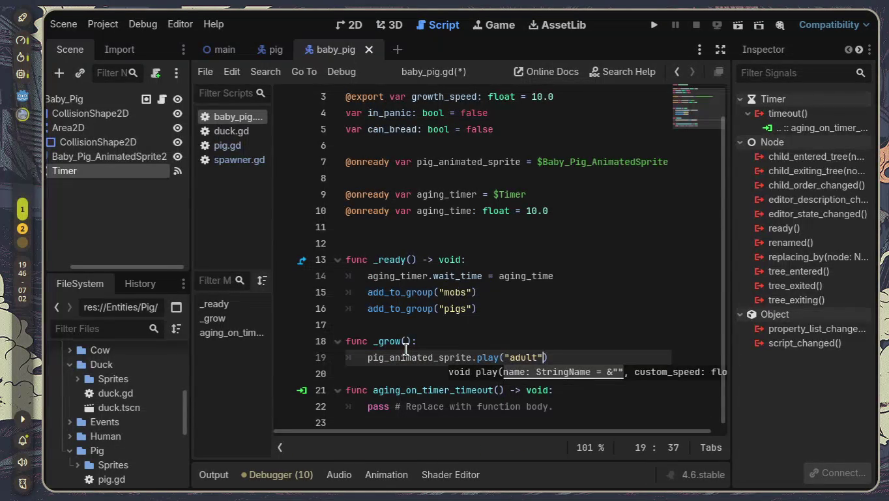
key("Down")
key("Down")
key("Down")
key("BackSpace")
key("BackSpace")
key("BackSpace")
key("BackSpace")
key("BackSpace")
key("BackSpace")
key("BackSpace")
key("BackSpace")
key("BackSpace")
- Make aging_on_timer_timeout call _grow()
type("_g")
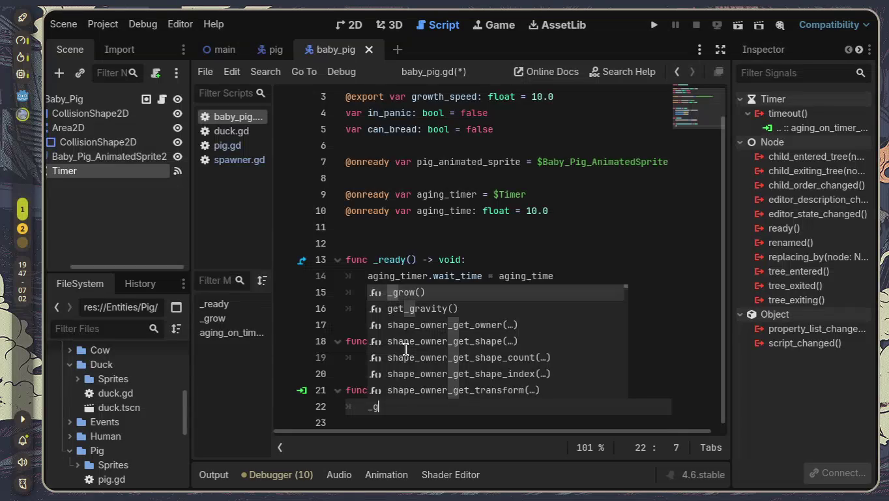
key("Return")
key("Up")
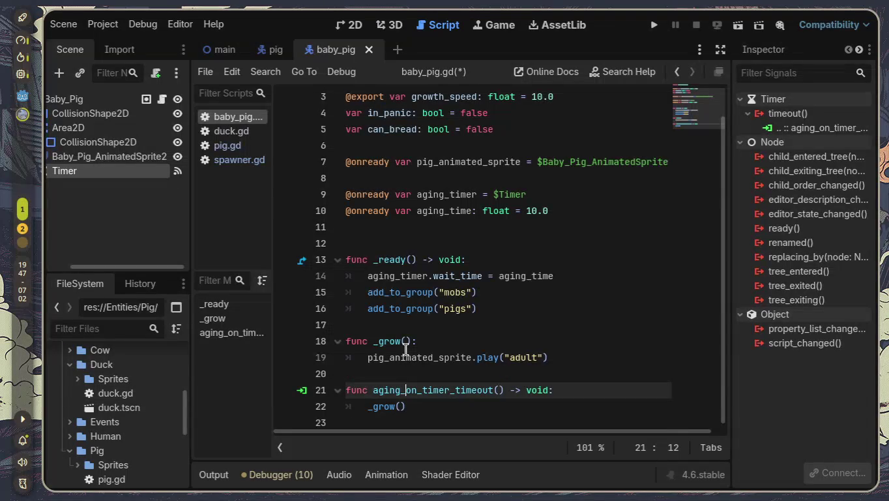
key("Up")
key("Up")
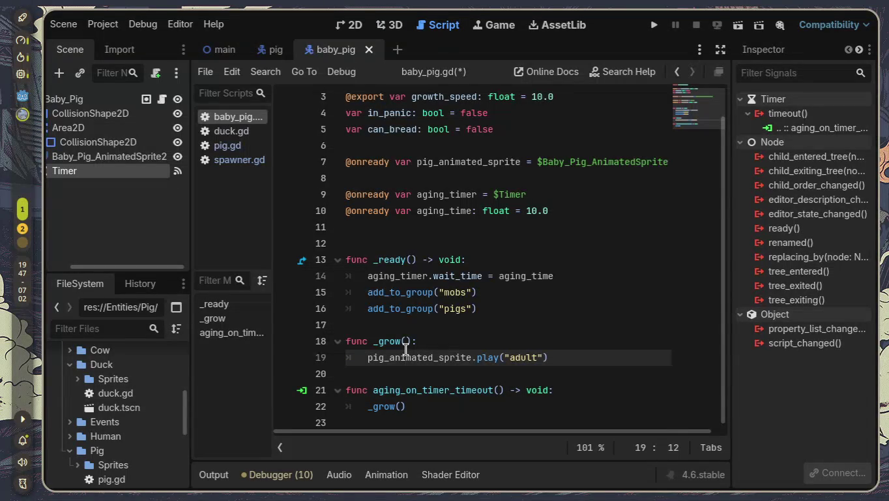
key("Up")
key("Up")
key("Up")
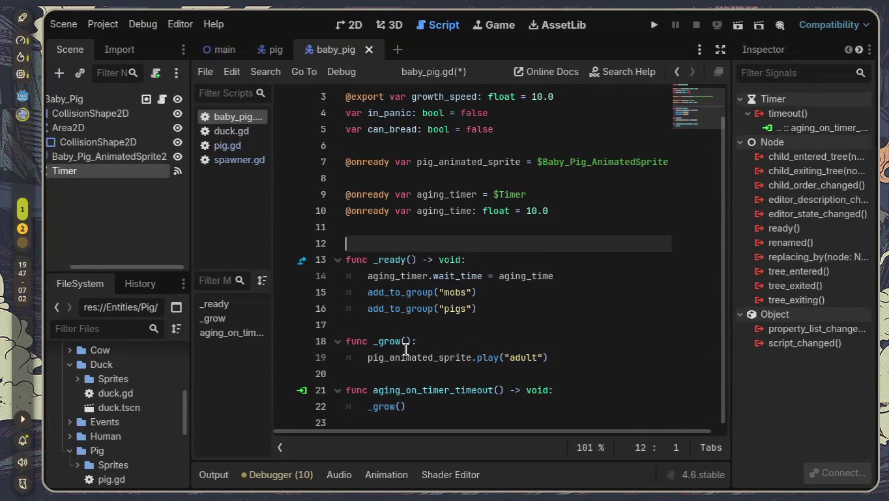
- Tidy the blank lines around func _grow and bring the Timer's properties back into the Inspector
key("BackSpace")
key("Down")
key("Down")
key("Down")
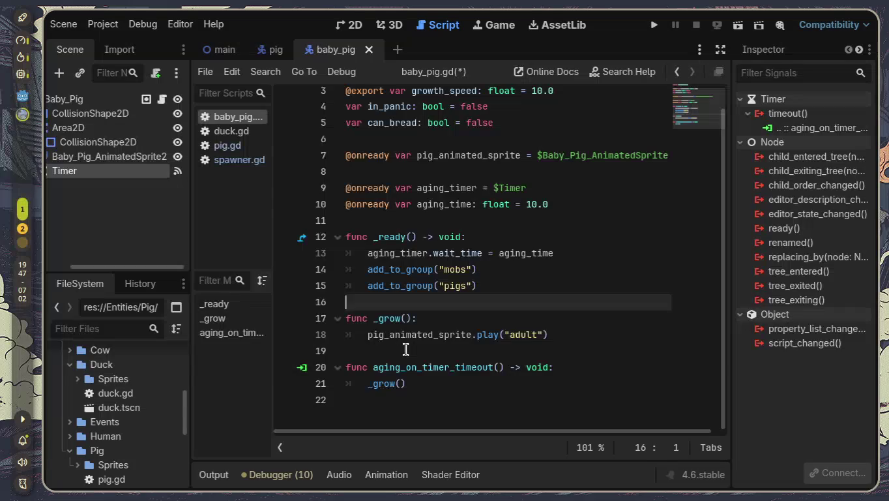
key("Return")
key("Down")
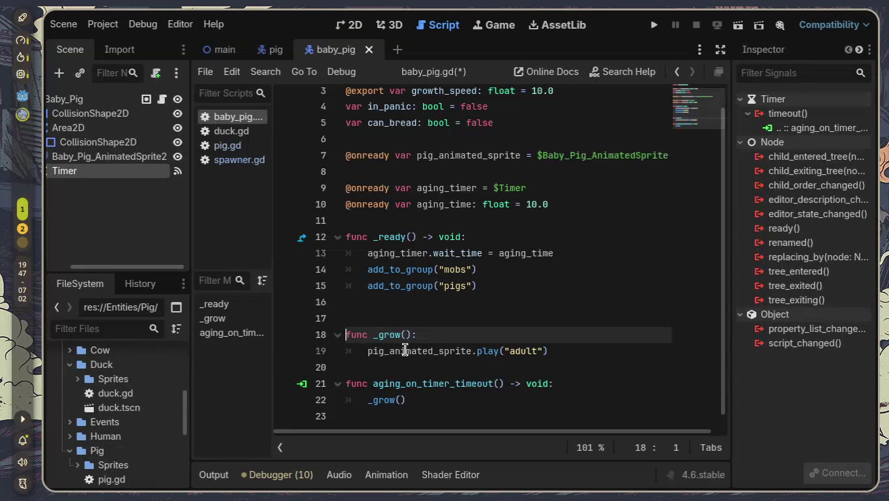
left_click(427, 372)
key("BackSpace")
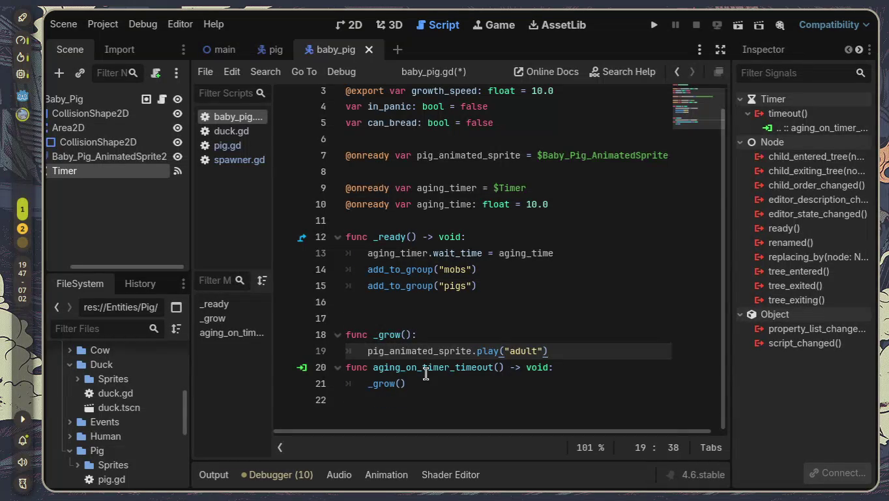
key("Return")
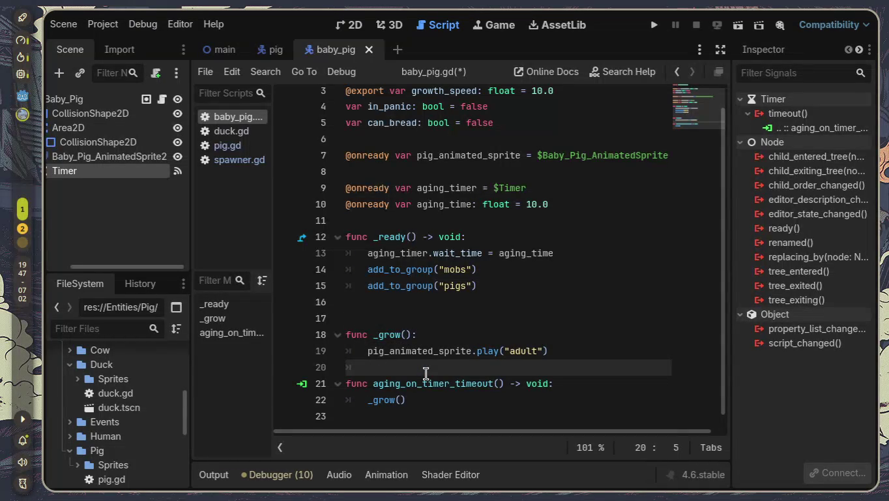
key("BackSpace")
key("BackSpace")
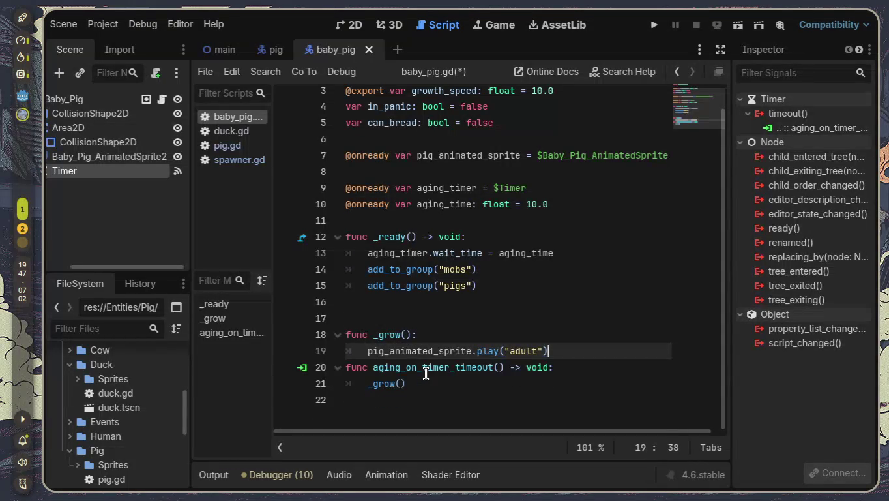
left_click(506, 311)
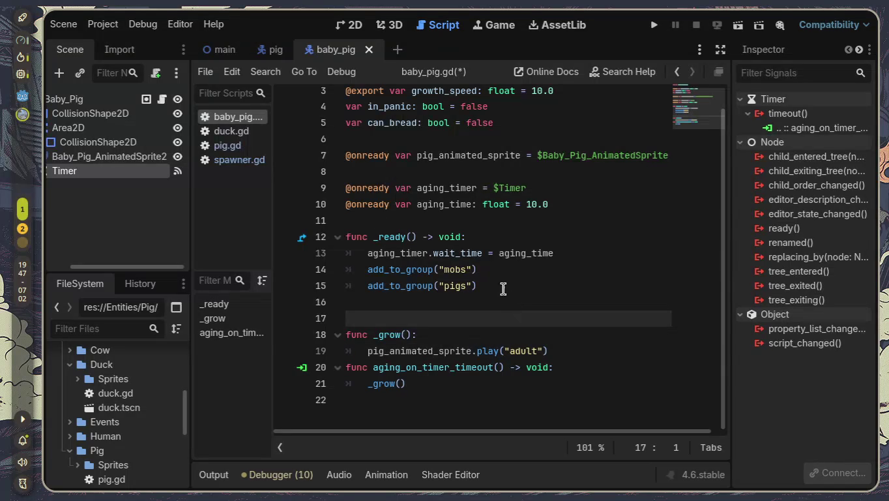
left_click(760, 52)
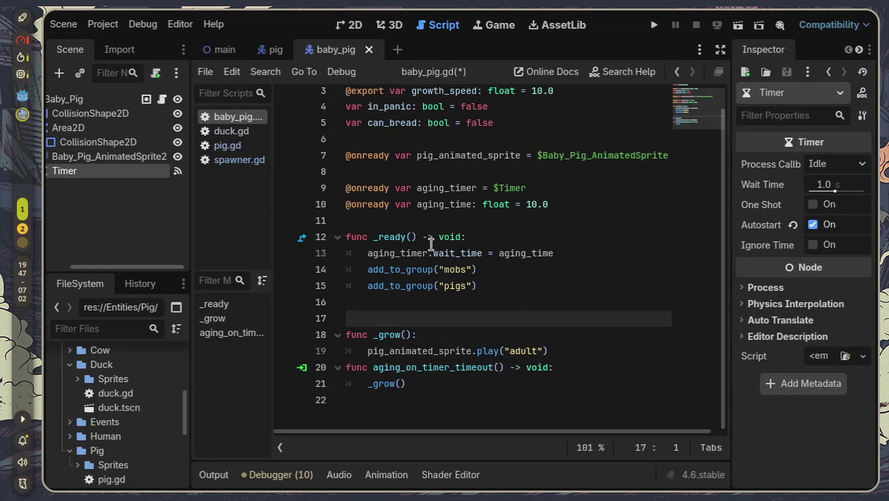
scroll(493, 197, "up", 1)
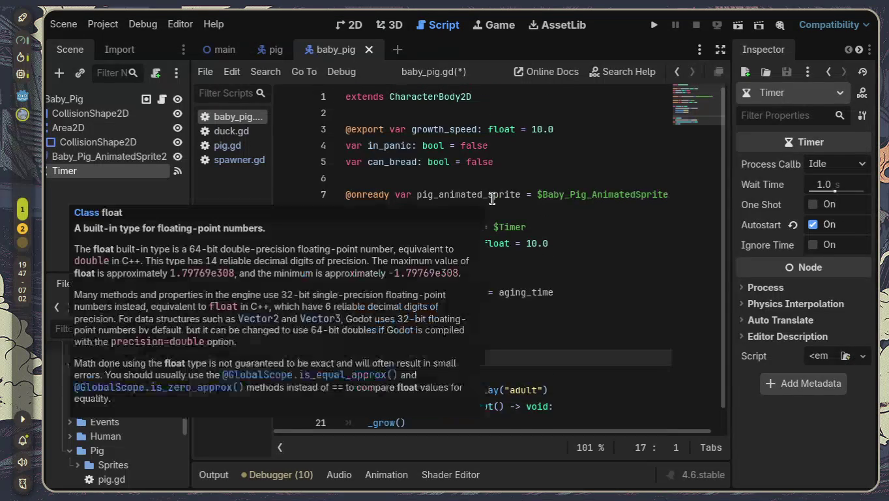
left_click_drag(438, 292, 489, 292)
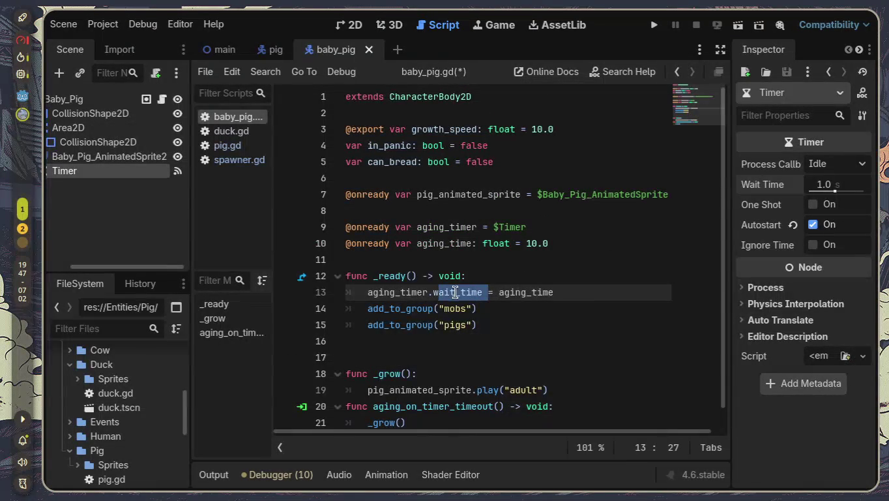
left_click(455, 292)
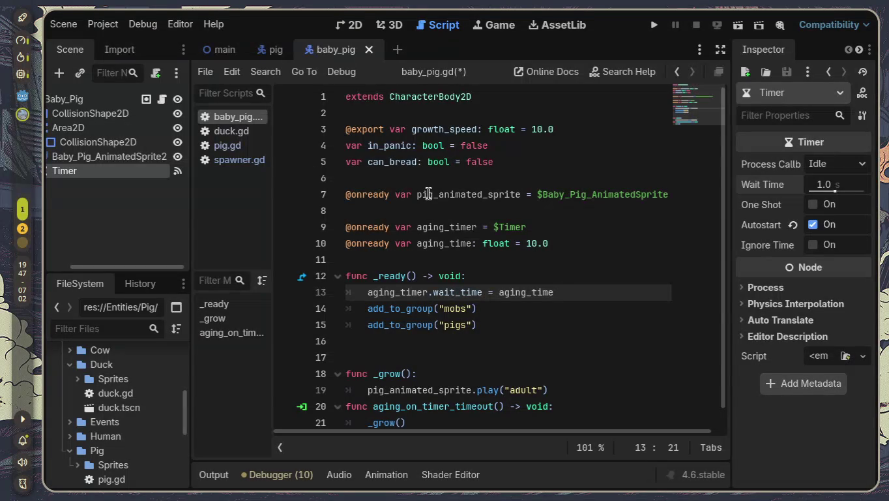
scroll(357, 138, "down", 1)
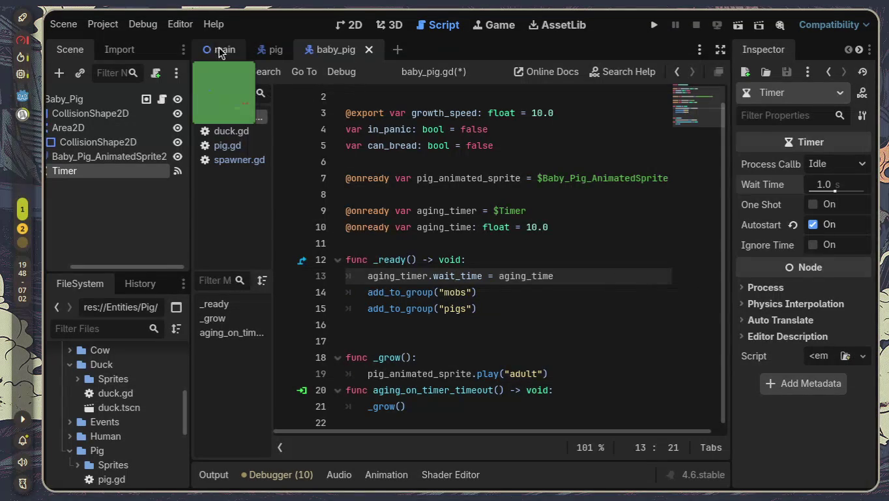
- Run the main scene and spawn pigs in the game
left_click(226, 49)
left_click(654, 26)
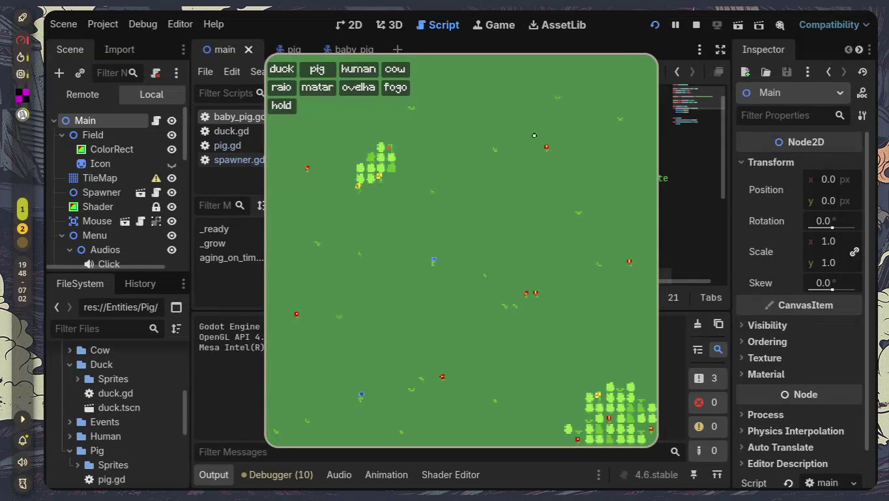
left_click(317, 68)
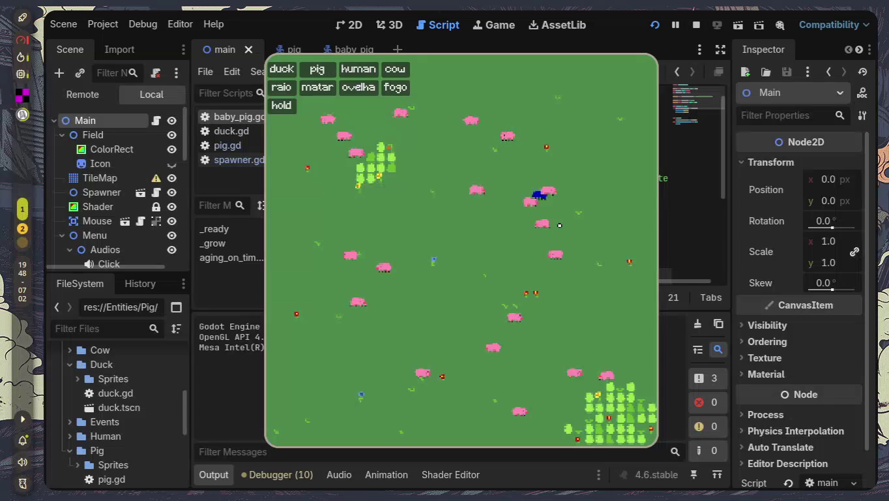
- Stop the game with F8 and collapse the Output panel
key("F8")
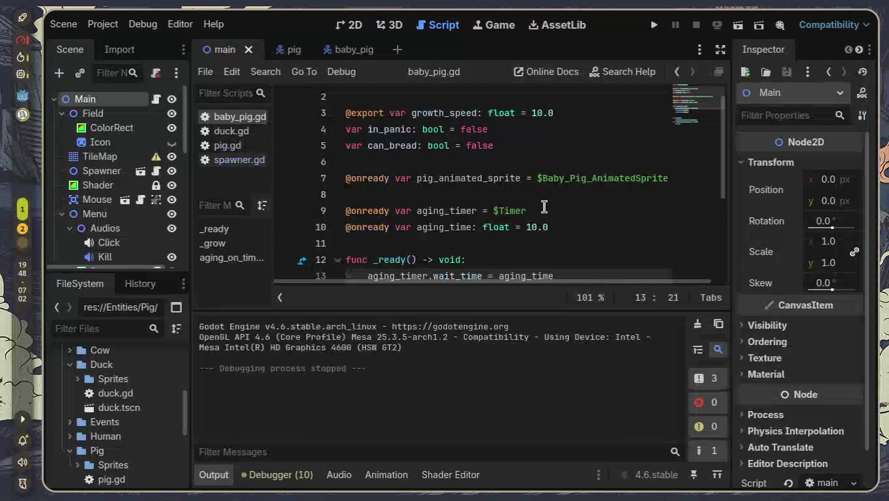
scroll(545, 206, "down", 2)
scroll(544, 207, "down", 1)
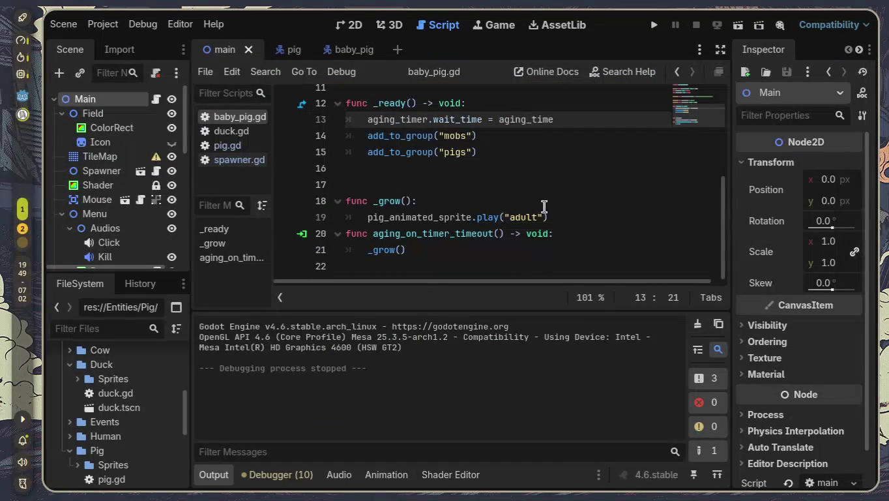
left_click(225, 476)
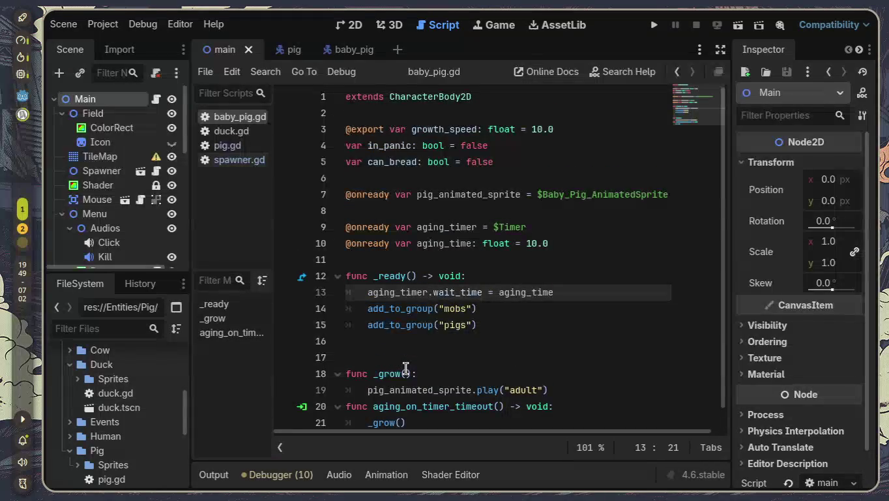
scroll(406, 368, "down", 1)
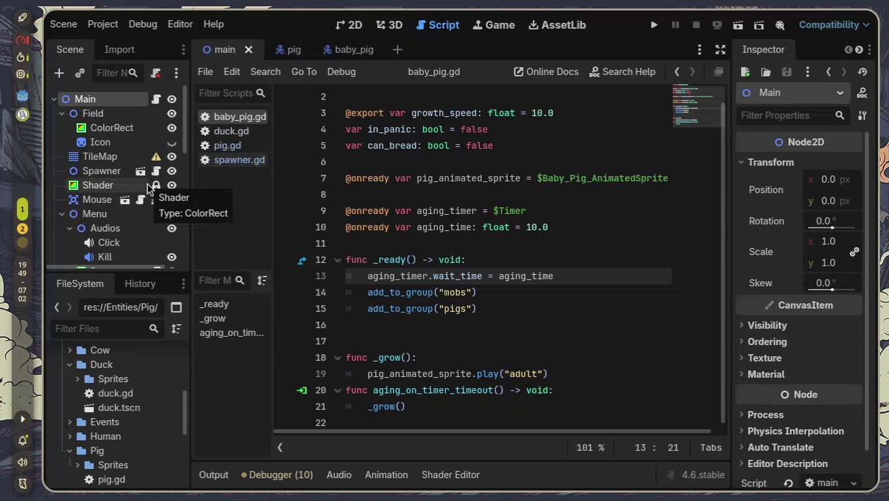
- In the baby_pig scene, make the Timer One Shot with a 10 s Wait Time and save
left_click(343, 49)
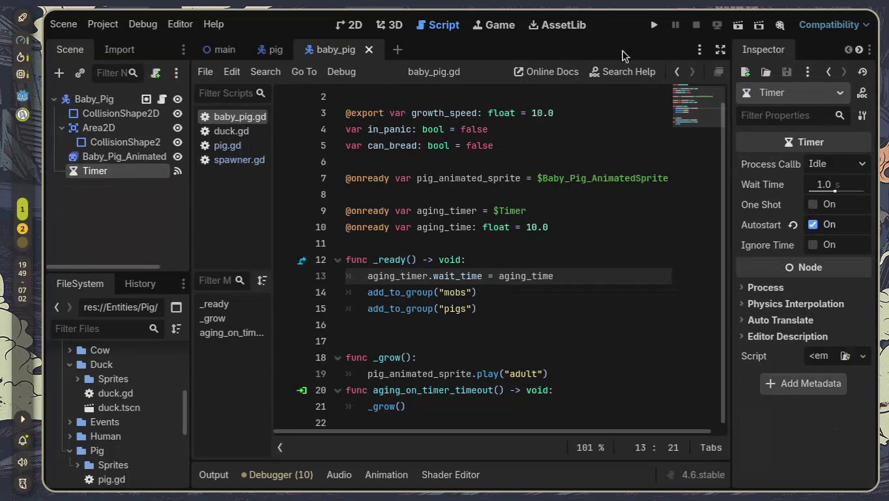
left_click(813, 205)
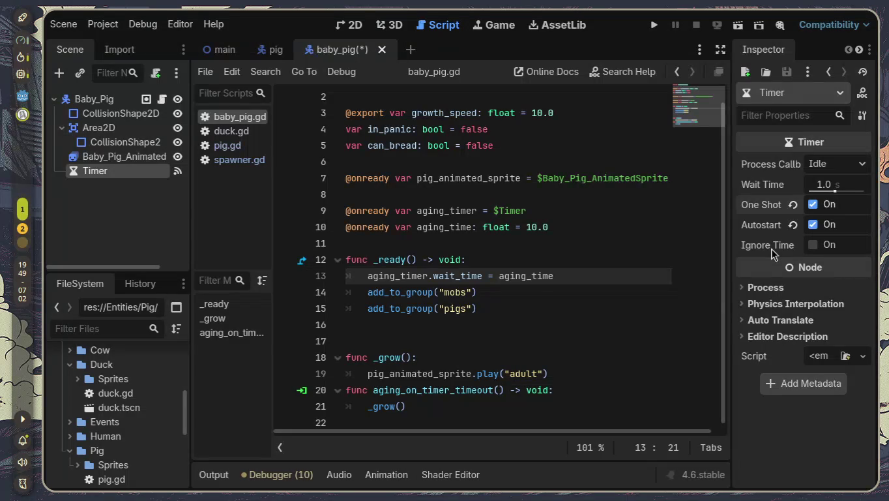
left_click(825, 182)
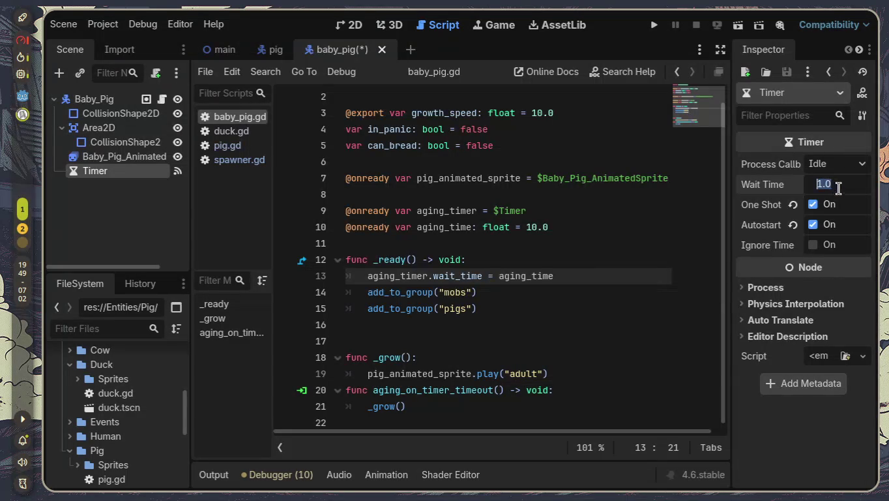
type("10")
key("Return")
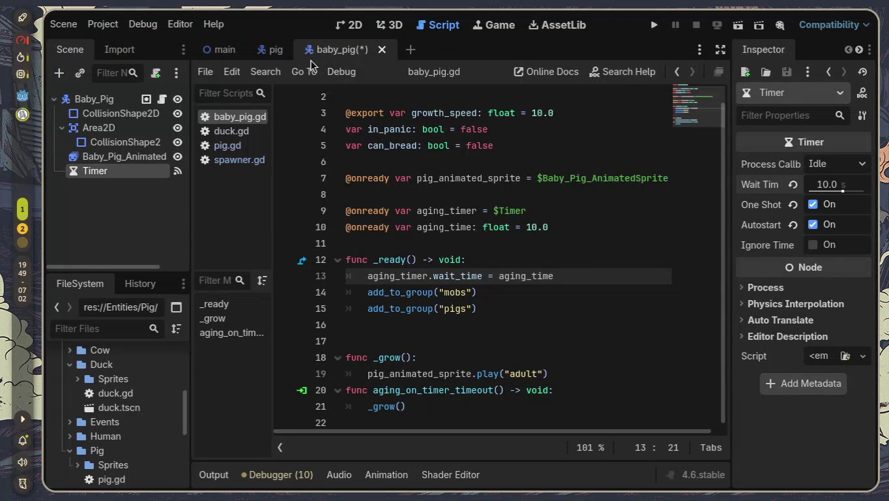
key("ctrl+s")
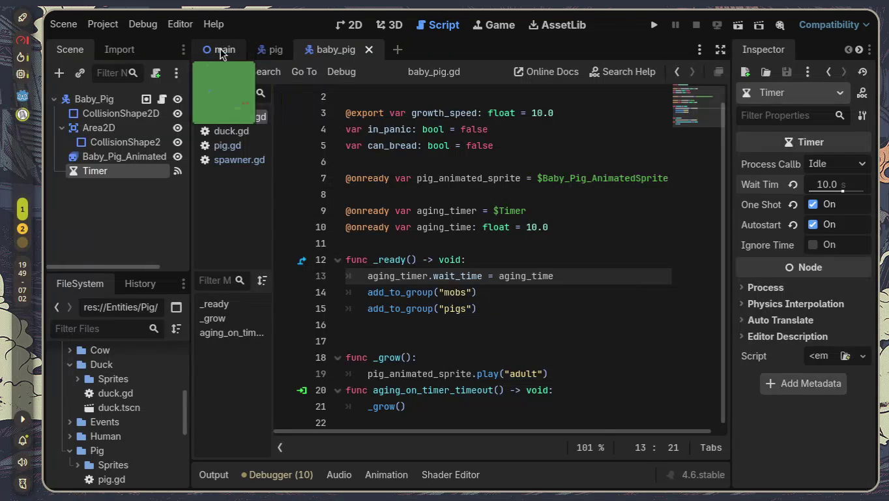
left_click(738, 25)
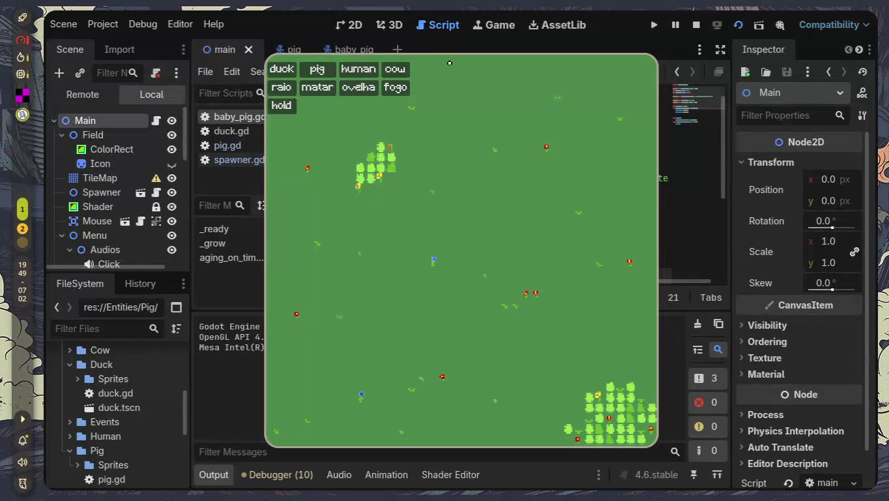
- Spawn pigs in the running game, then send the message 'codigos' in Discord
left_click(317, 69)
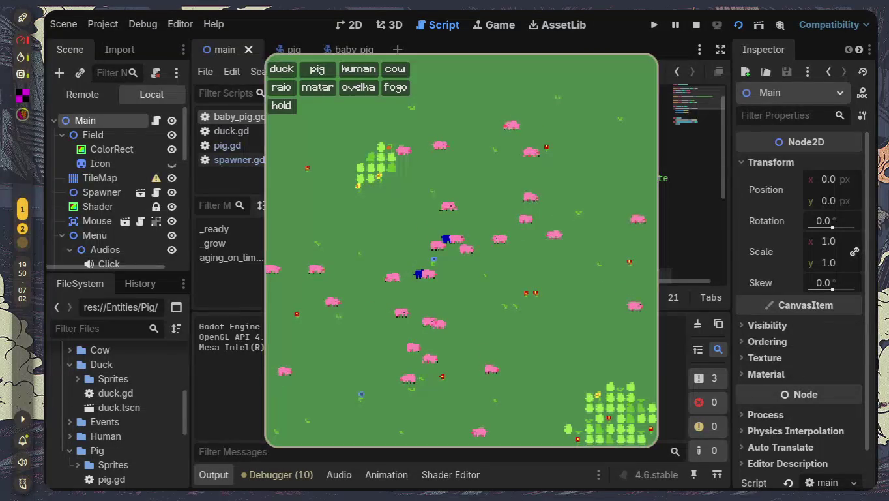
key("alt+Tab")
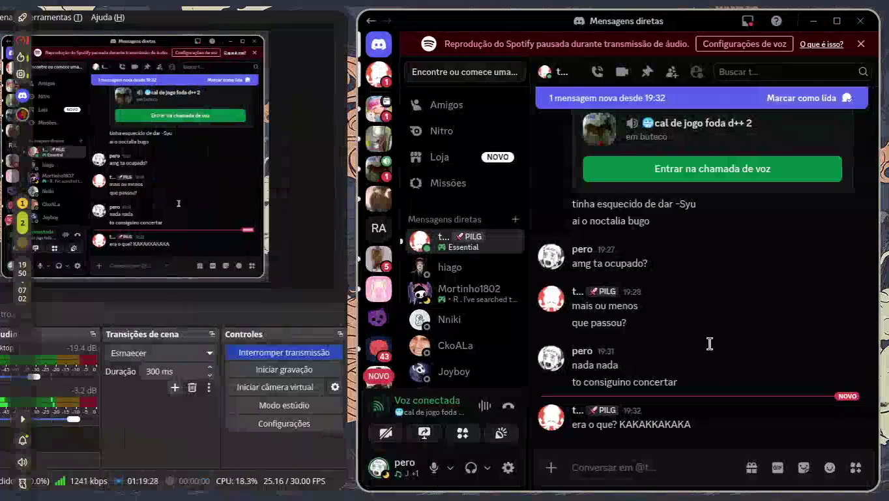
left_click(657, 474)
type("codigos")
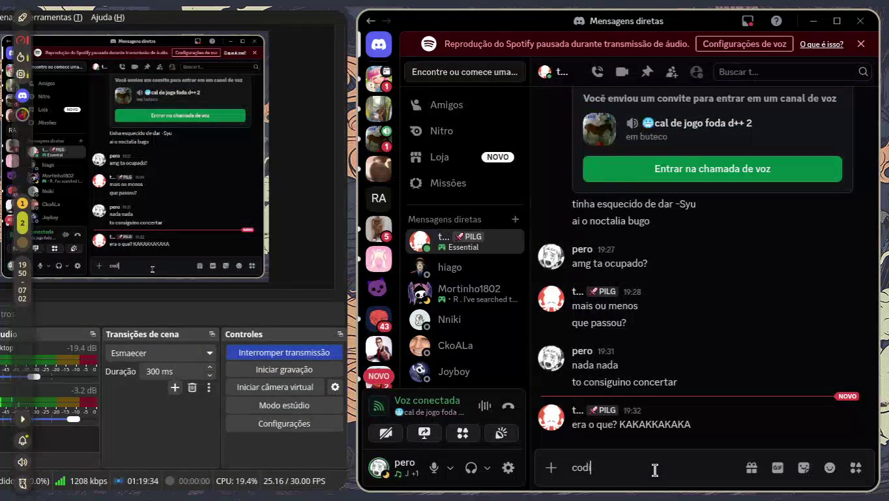
key("Return")
- Back in Godot, stop the game with F8 and collapse the Output panel
key("super+1")
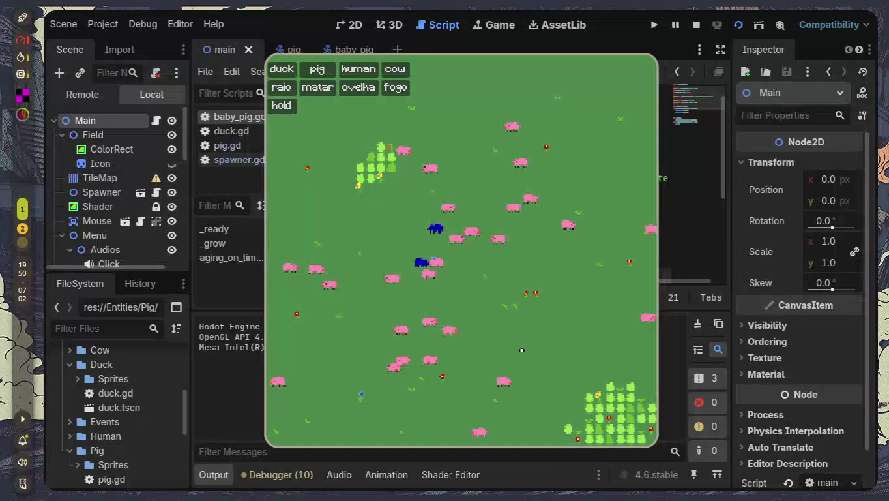
key("F8")
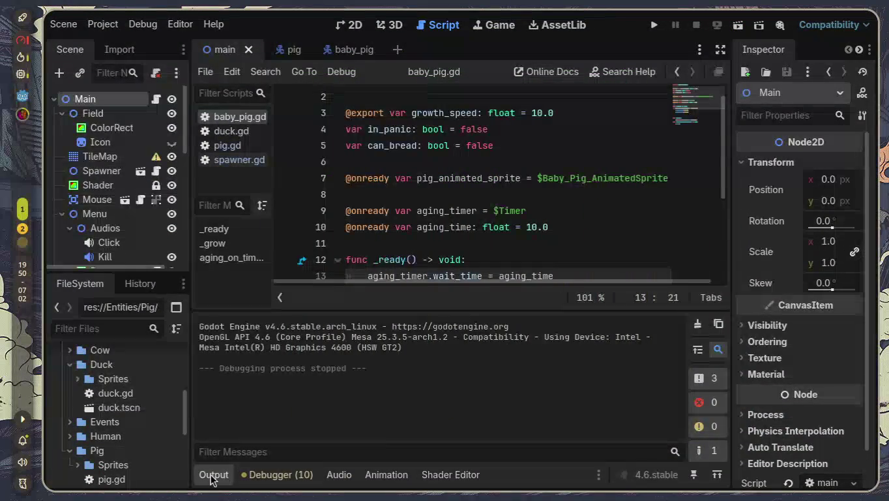
left_click(213, 475)
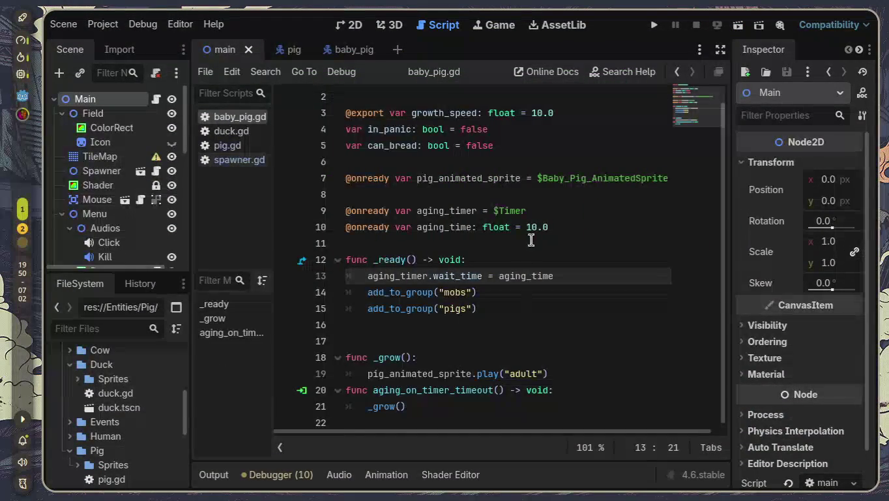
mouse_move(545, 211)
left_mouse_down()
mouse_move(486, 208)
mouse_move(332, 170)
left_mouse_up()
mouse_move(588, 235)
left_mouse_down()
mouse_move(359, 201)
mouse_move(324, 183)
left_mouse_up()
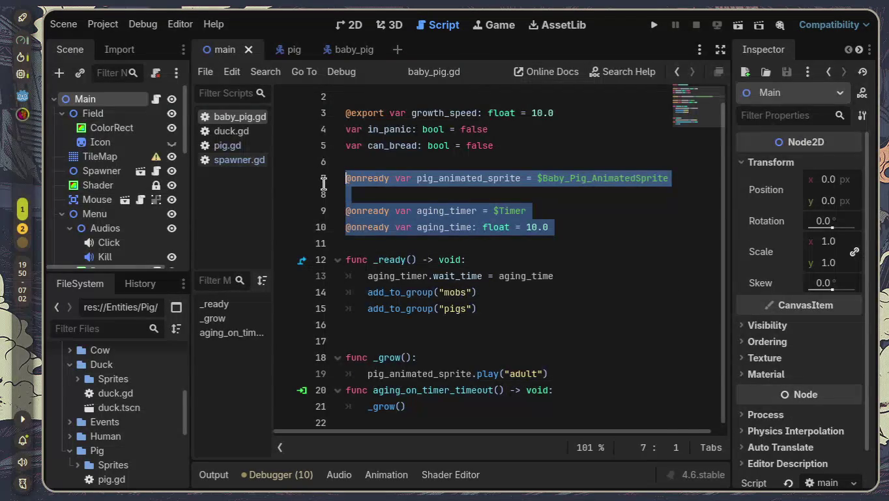
key("ctrl+x")
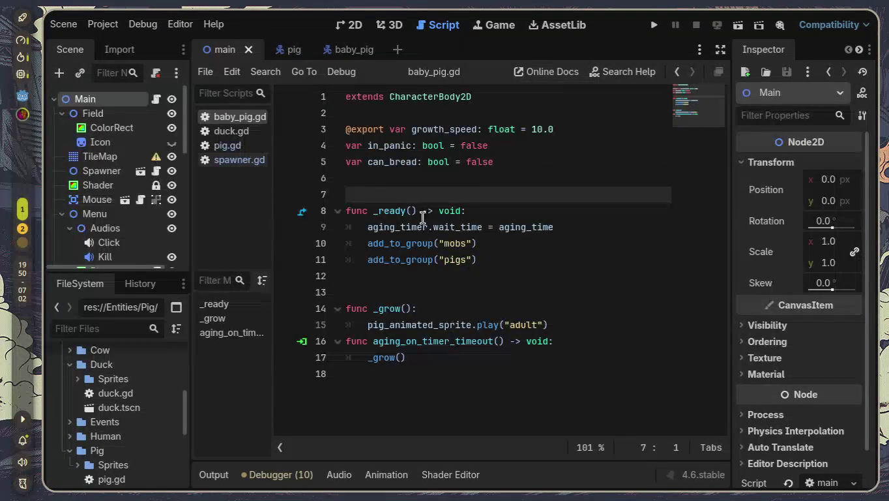
left_click_drag(569, 227, 341, 227)
key("BackSpace")
- Remove the play("adult") call so _grow holds only pass
left_click_drag(555, 324, 333, 325)
key("BackSpace")
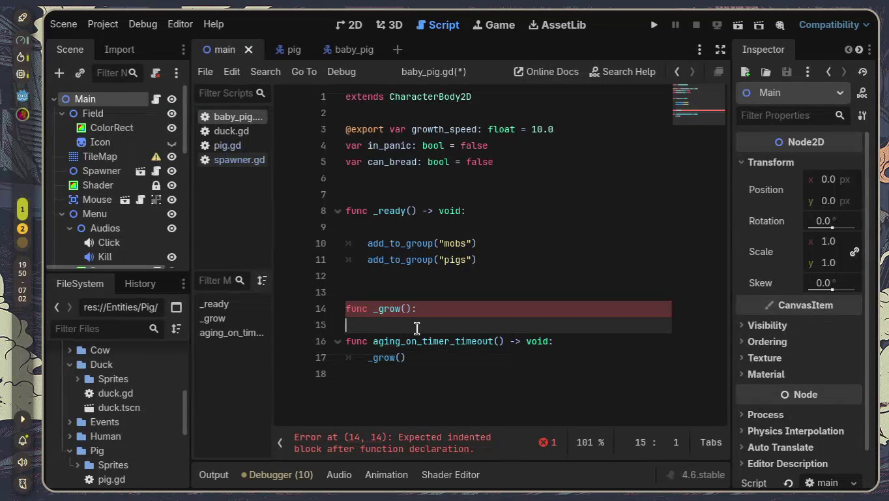
key("BackSpace")
key("Return")
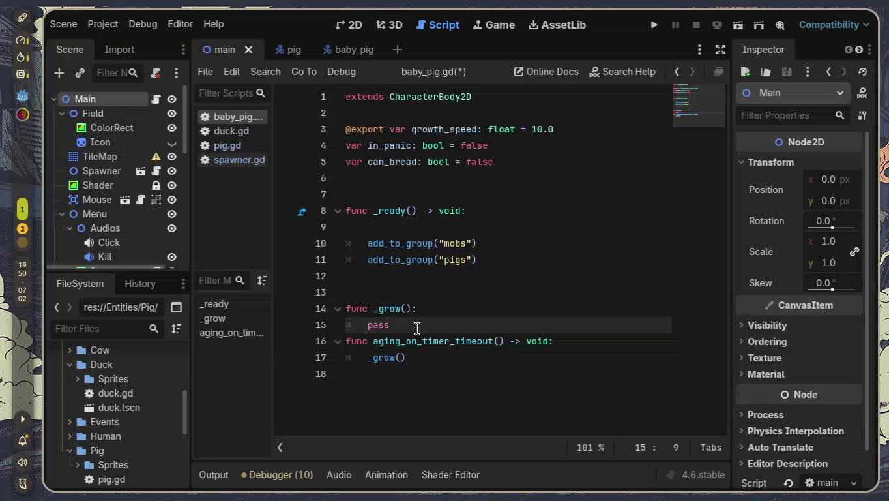
key("Up")
key("Up")
key("Up")
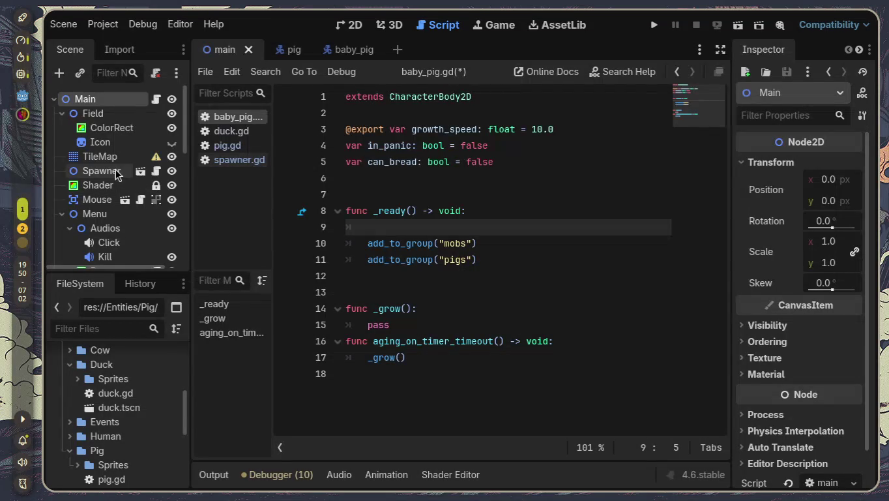
- Open the baby_pig scene
scroll(111, 174, "down", 3)
scroll(104, 192, "up", 3)
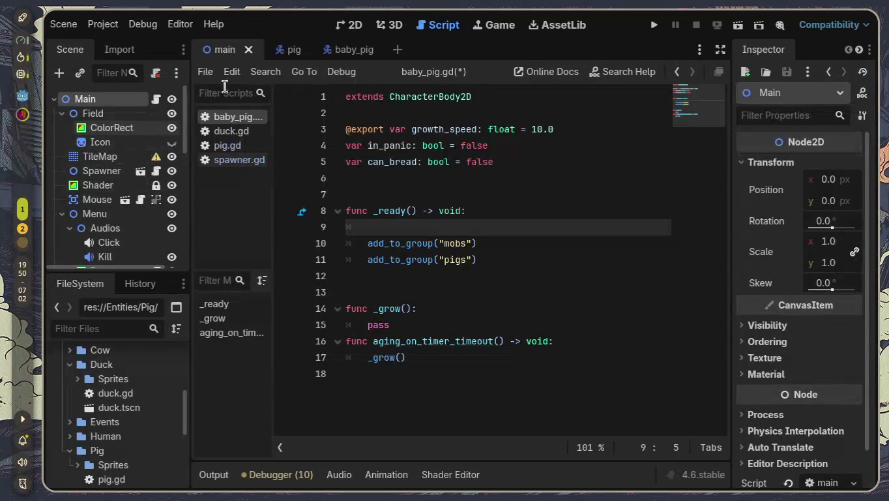
left_click(339, 53)
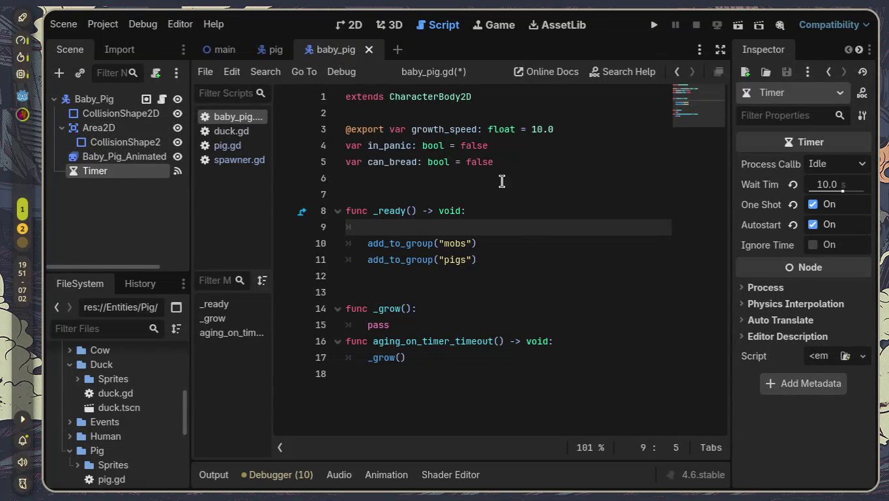
mouse_move(799, 212)
- Delete _ready's empty line and write $Baby_Pig_AnimatedSprite2D.play("adult") in _grow instead of pass
key("BackSpace")
key("BackSpace")
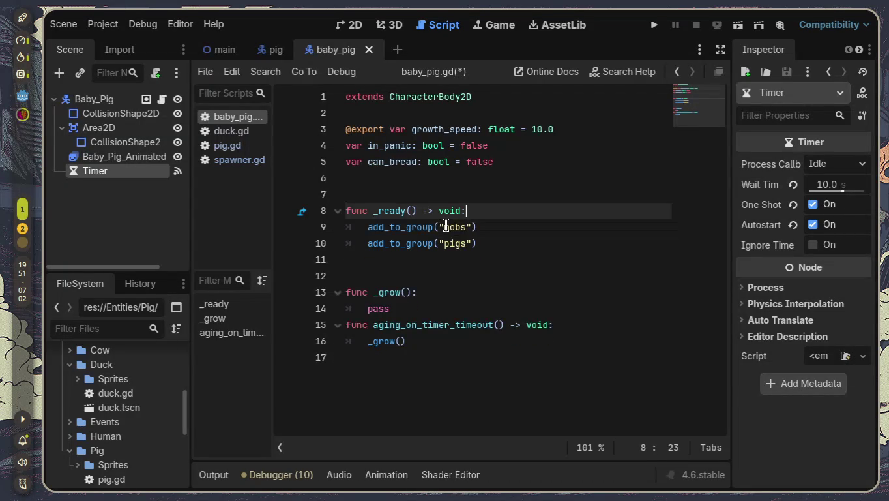
key("Down")
key("Down")
key("Down")
key("Up")
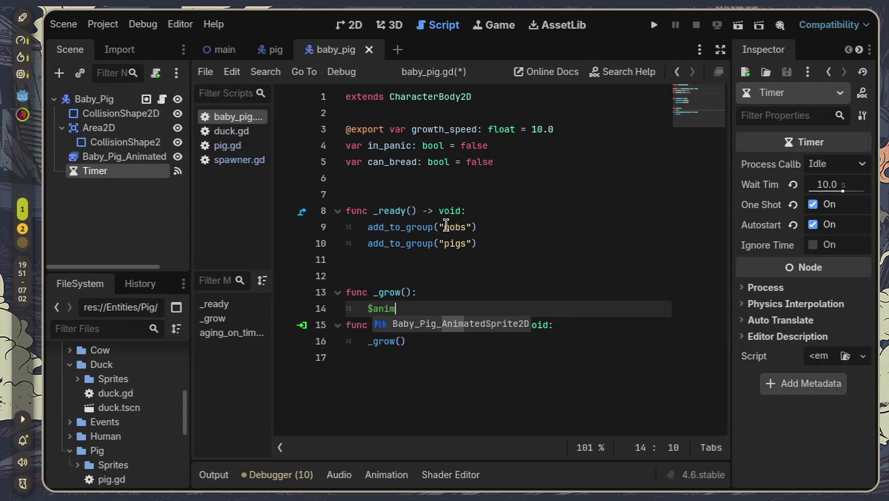
key("Return")
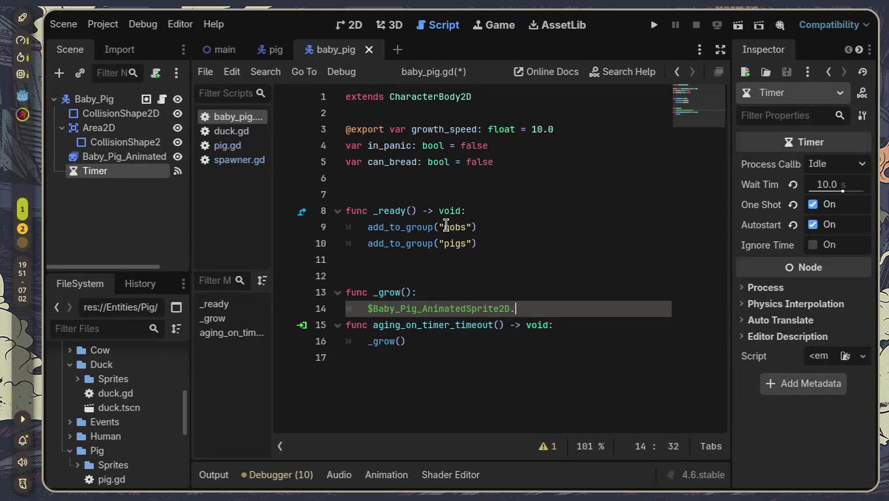
type(".pla")
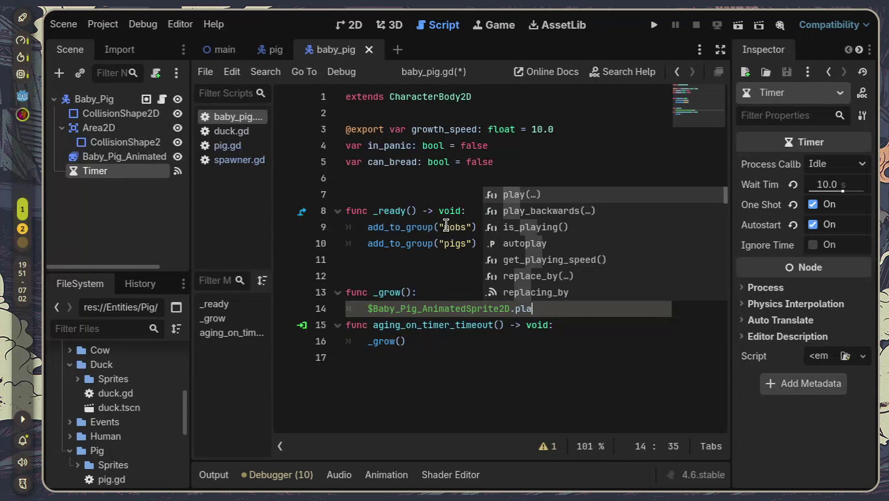
key("Return")
key("Return")
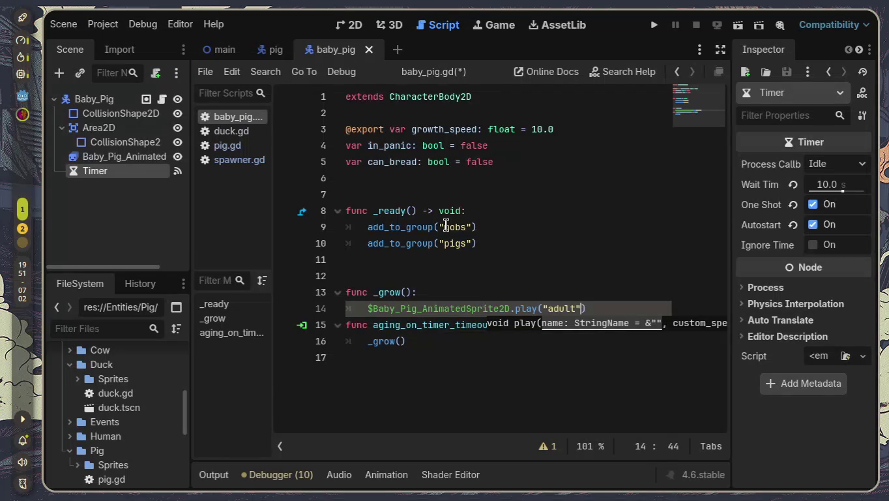
key("Escape")
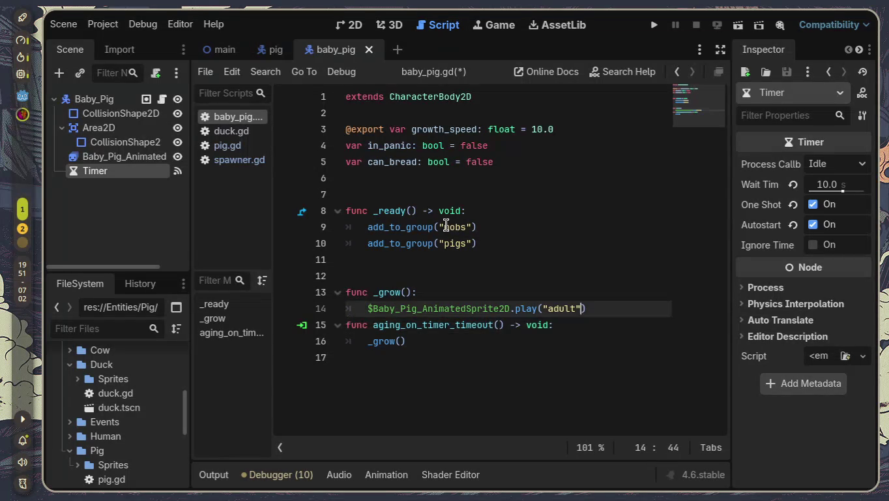
key("Return")
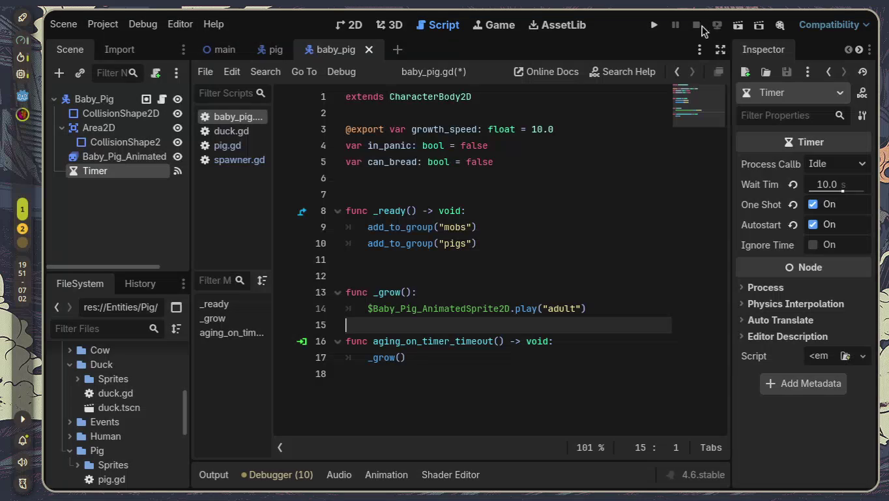
left_click(655, 24)
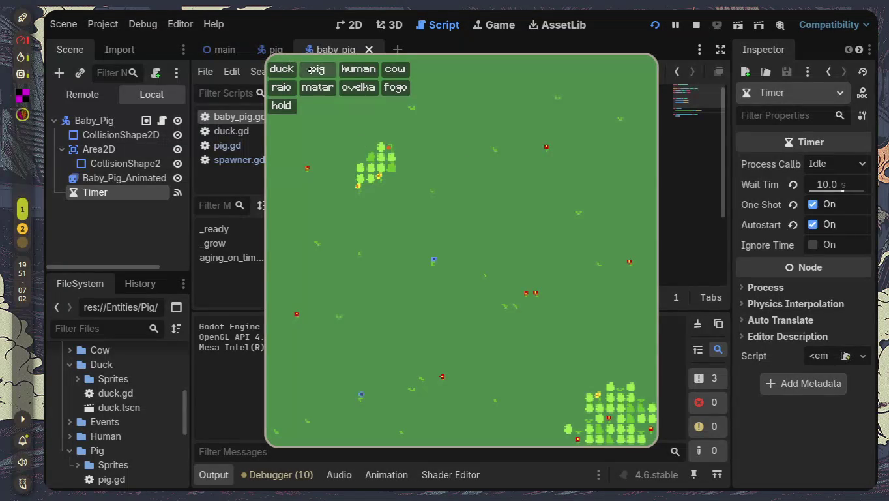
- Spawn seven pigs in the running game to watch them, then stop it with F8
left_click(316, 69)
left_click(315, 69)
left_click(314, 69)
left_click(316, 68)
left_click(315, 68)
left_click(316, 69)
left_click(316, 69)
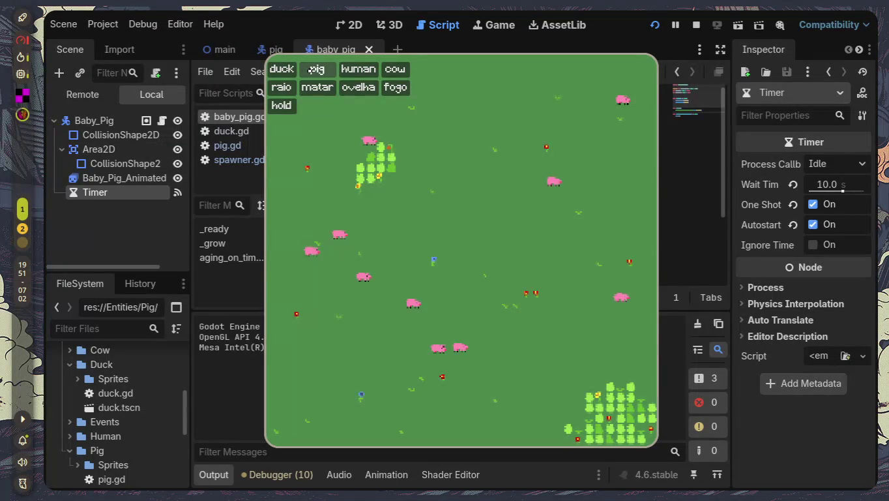
left_click(315, 69)
left_click(316, 68)
left_click(311, 69)
left_click(312, 69)
left_click(312, 69)
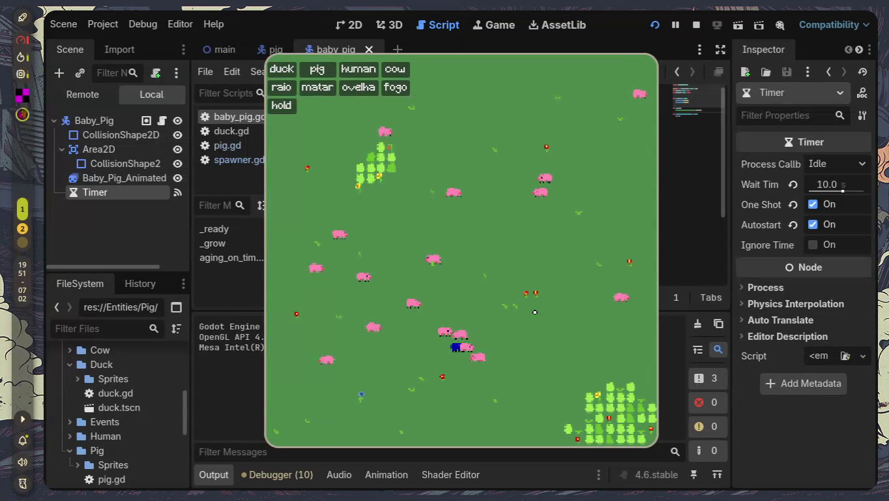
key("F8")
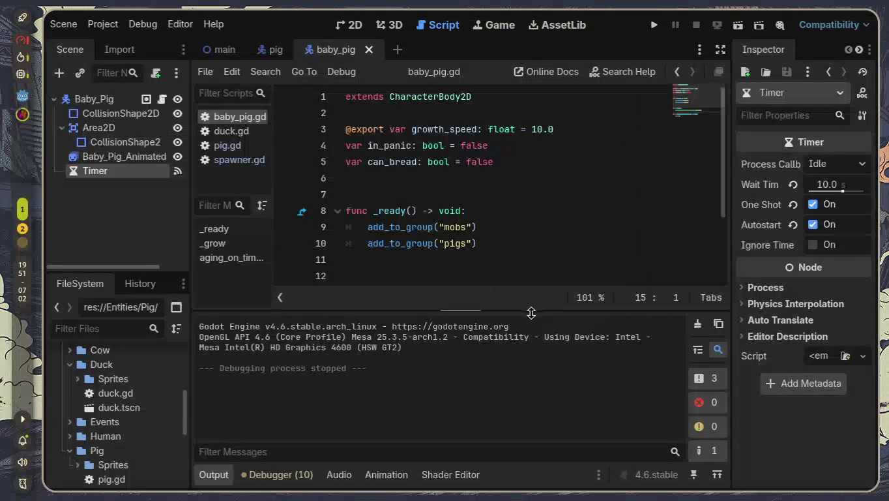
left_click(353, 26)
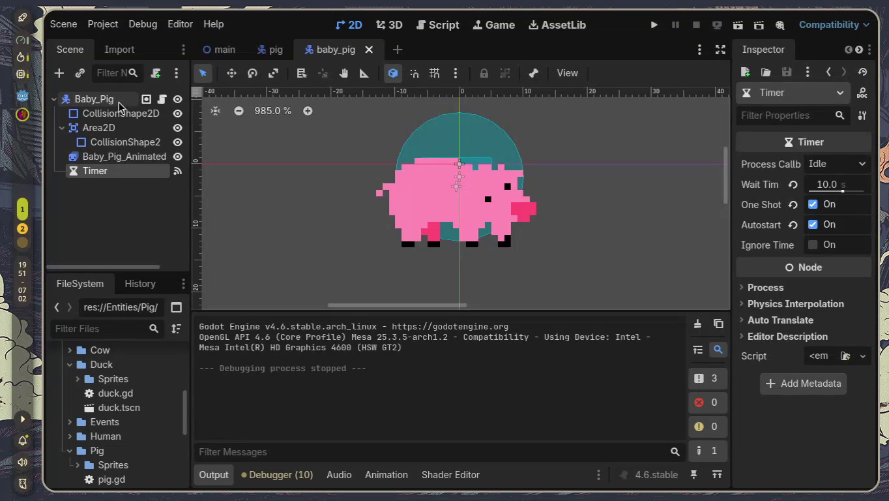
- Set the Baby_Pig_Animated sprite's default animation to 'kid'
left_click(111, 128)
left_click(133, 155)
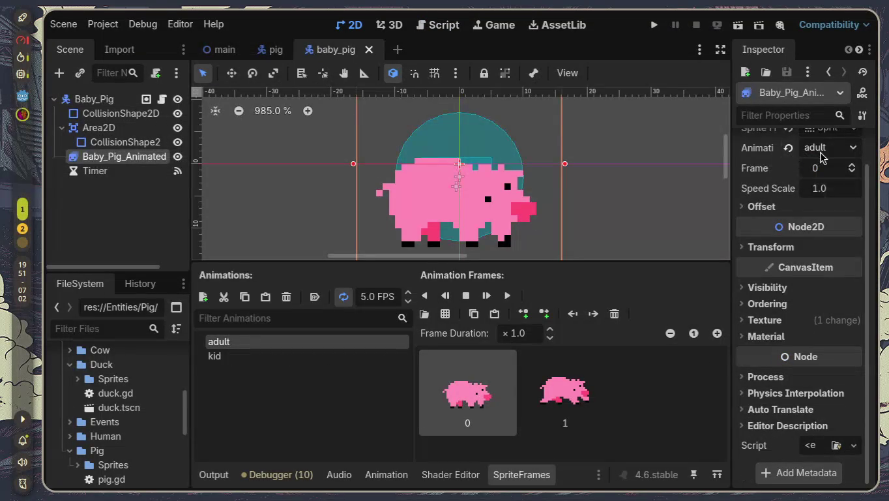
left_click(821, 150)
left_click(832, 187)
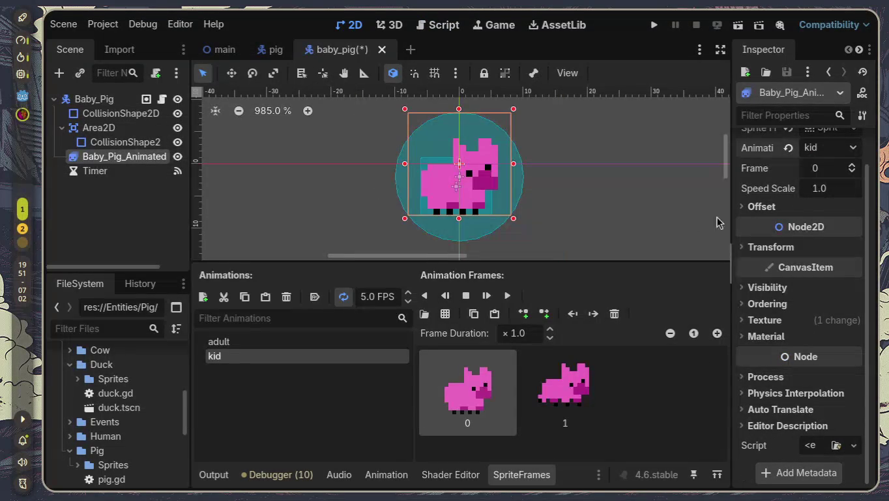
left_click(614, 217)
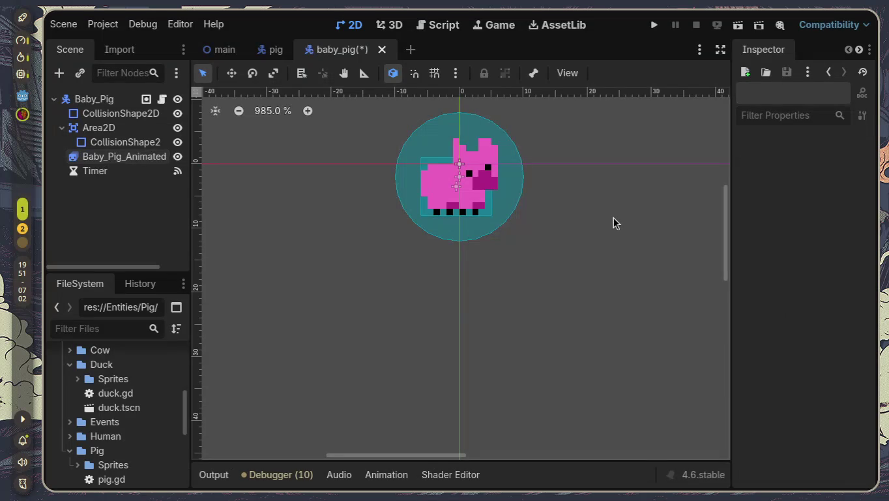
- Save the baby_pig scene and switch to the main scene
key("ctrl+s")
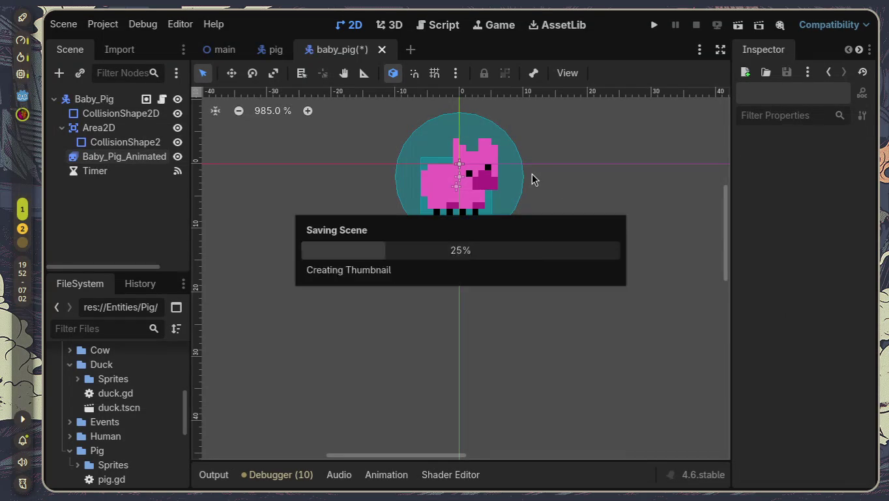
left_click(260, 51)
left_click(236, 55)
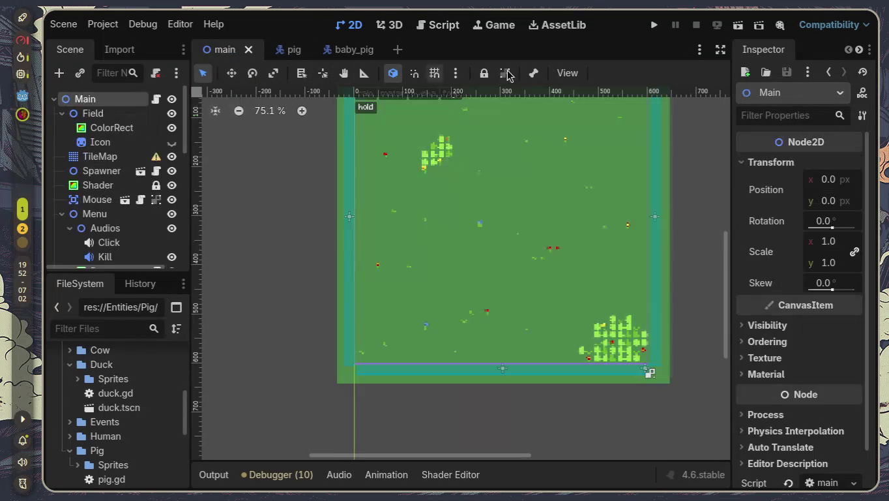
- Run the main scene and spawn pigs to check they grow
left_click(736, 25)
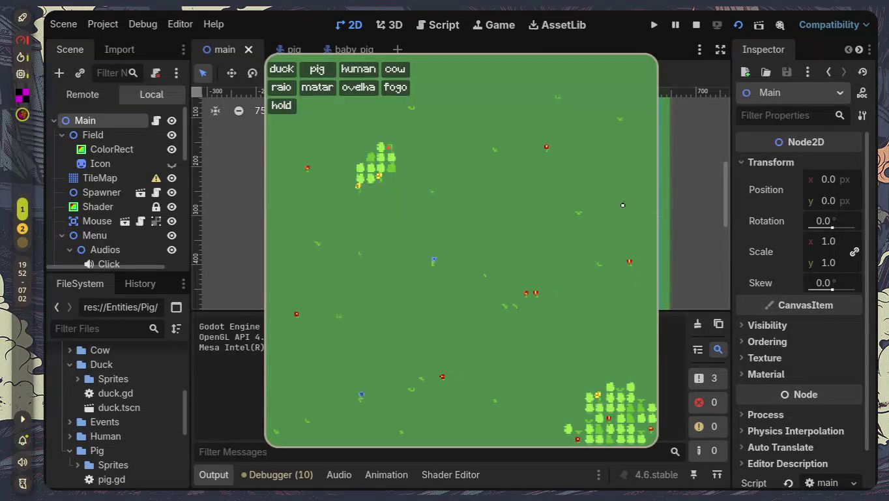
left_click(317, 69)
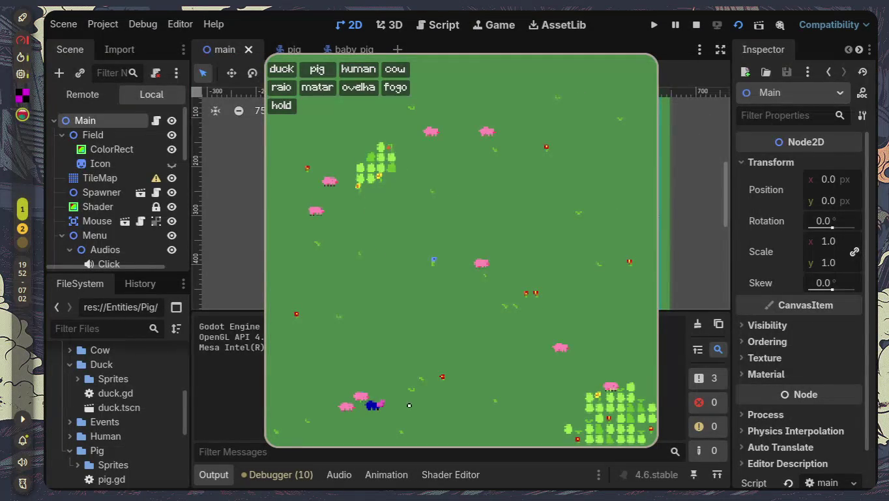
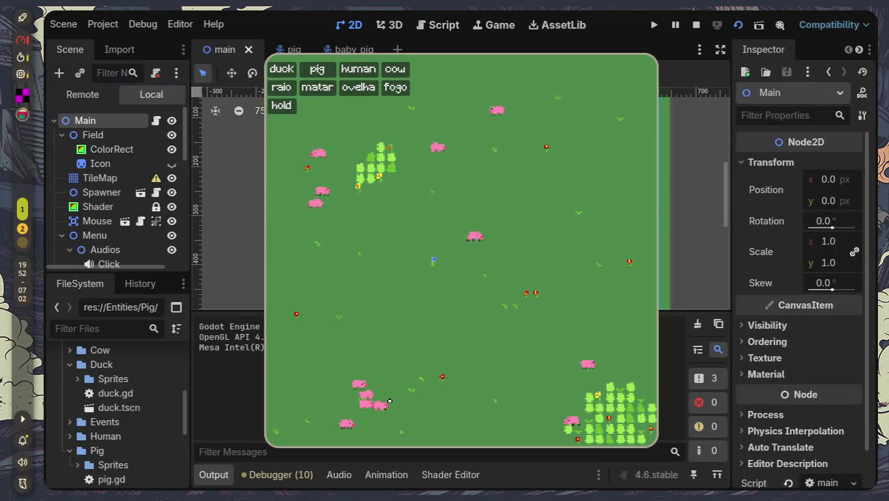
- Stop the running game and switch to the script editor with the Output panel hidden
key("F8")
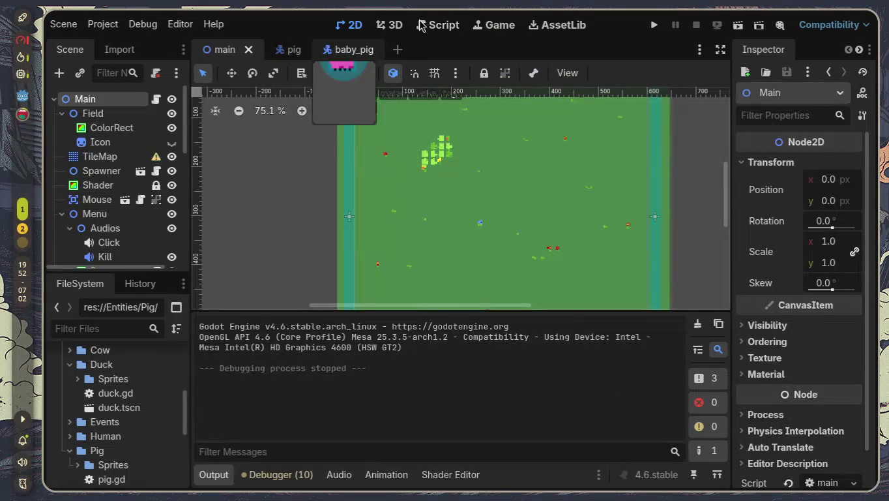
left_click(444, 25)
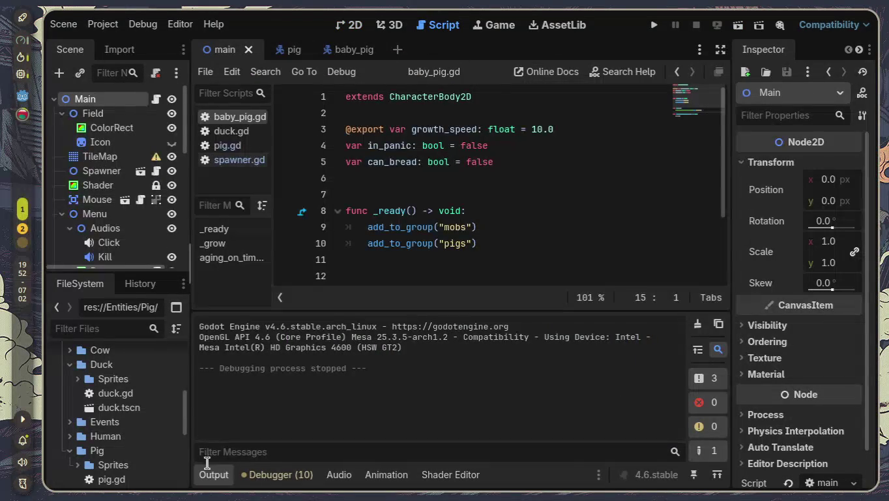
left_click(215, 474)
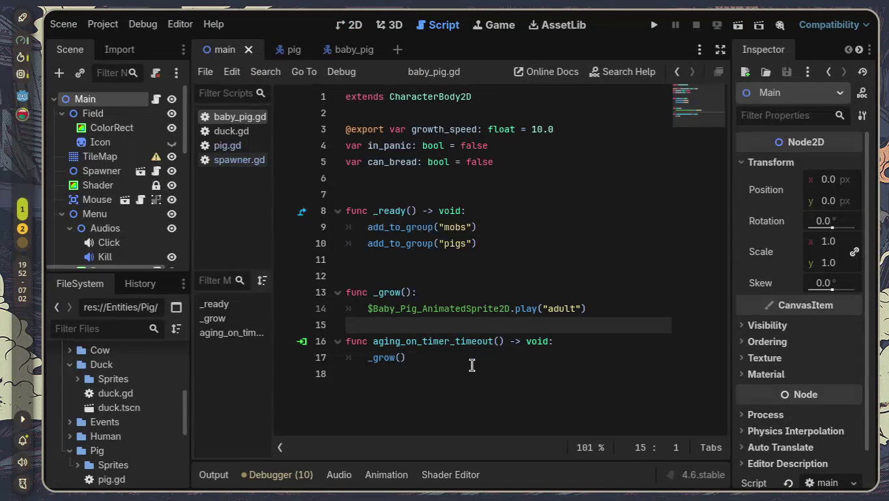
- Show pig.gd at its walking code and bring up the baby_pig scene
left_click(231, 131)
left_click(228, 145)
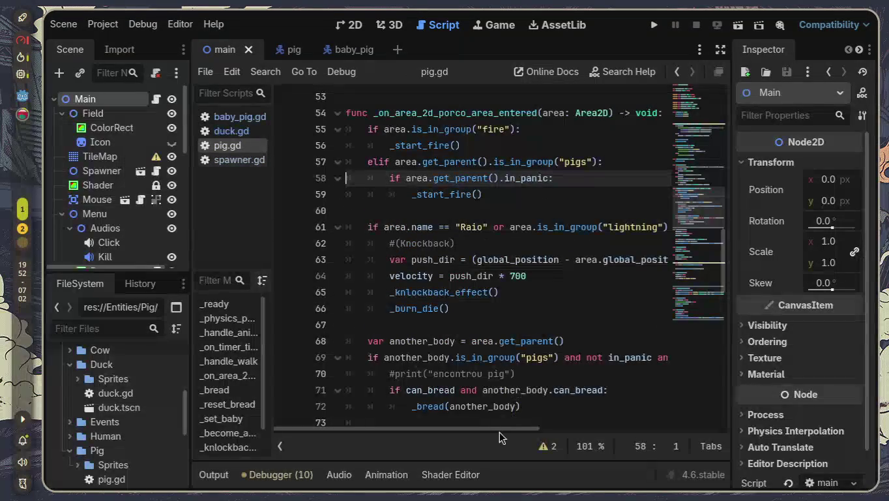
mouse_move(503, 431)
left_mouse_down()
mouse_move(526, 432)
mouse_move(467, 432)
left_mouse_up()
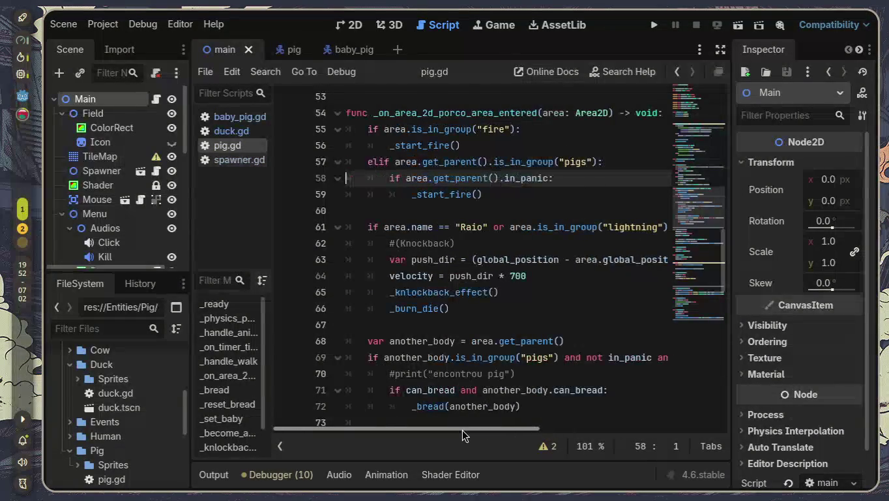
scroll(472, 390, "up", 4)
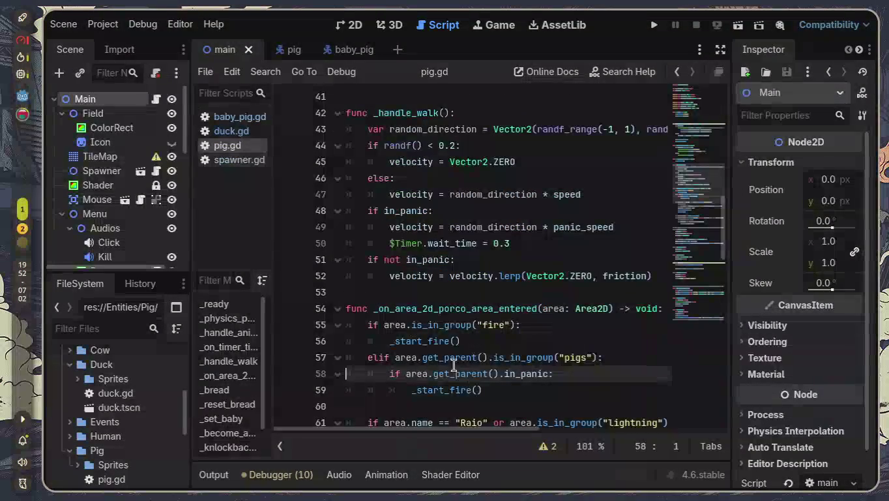
mouse_move(275, 59)
mouse_move(349, 59)
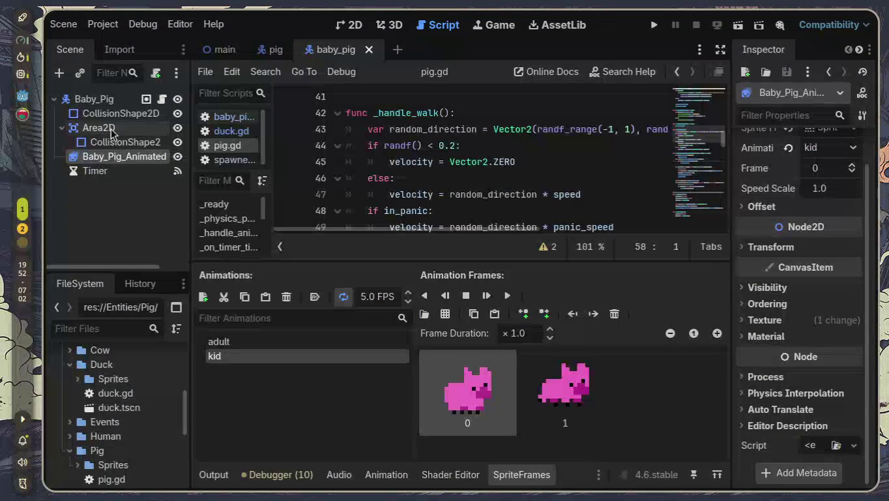
- Rename the baby pig's Area2D node to BabyPigArea2D and save the scene
double_click(111, 132)
key("Escape")
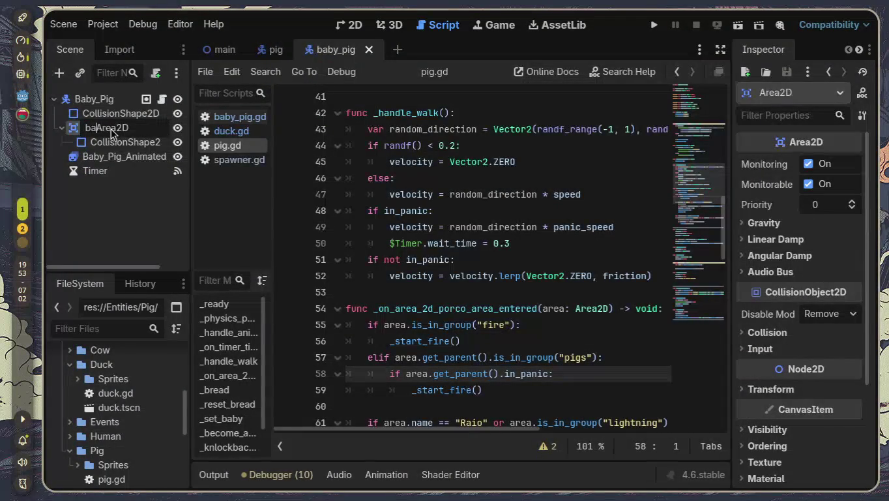
type("Bab")
type("yPig")
key("Return")
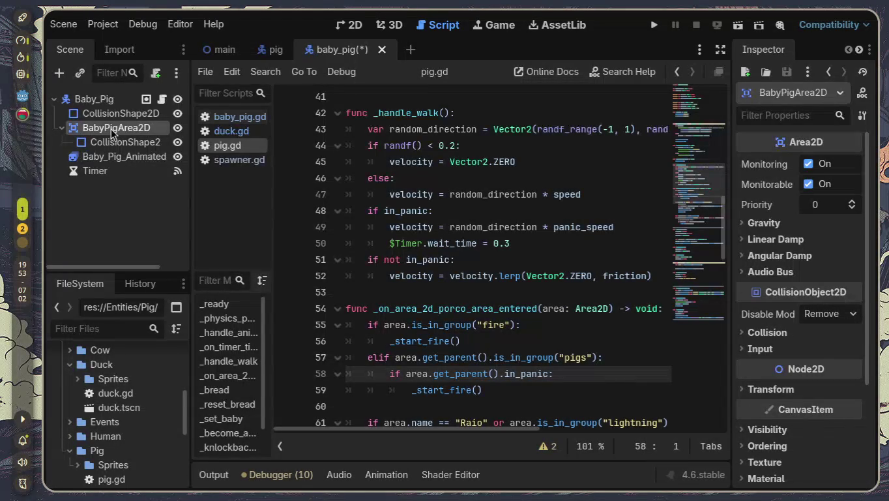
key("ctrl+s")
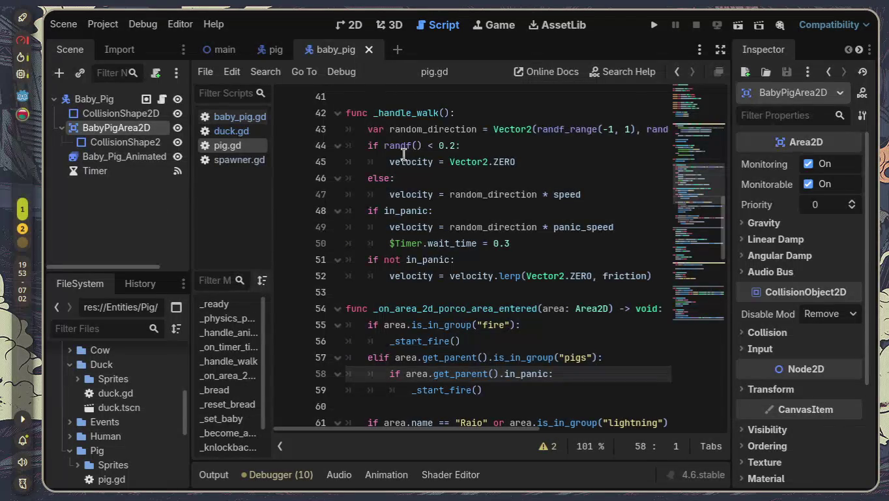
- Start connecting BabyPigArea2D's area_entered signal from the Node dock's Signals list
left_click(859, 50)
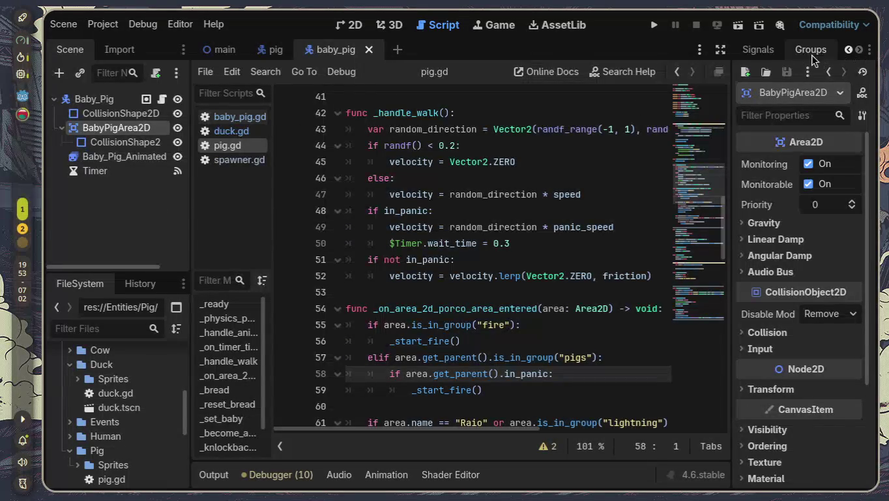
left_click(773, 52)
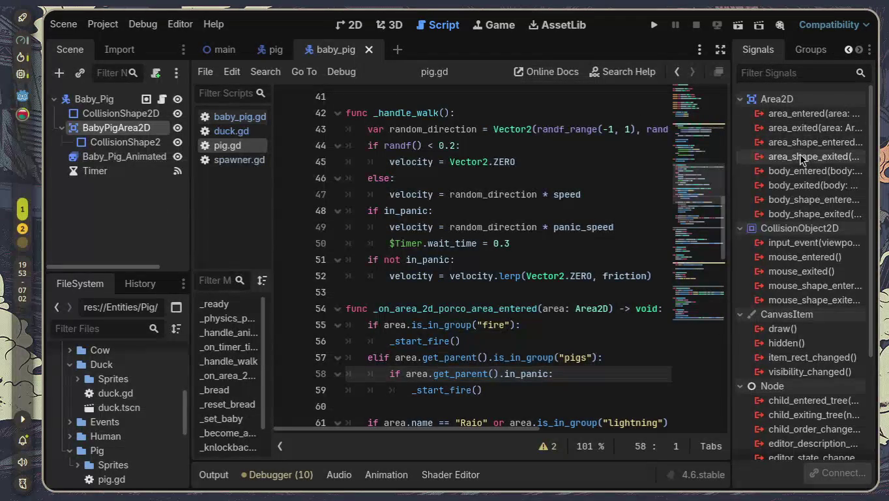
double_click(808, 114)
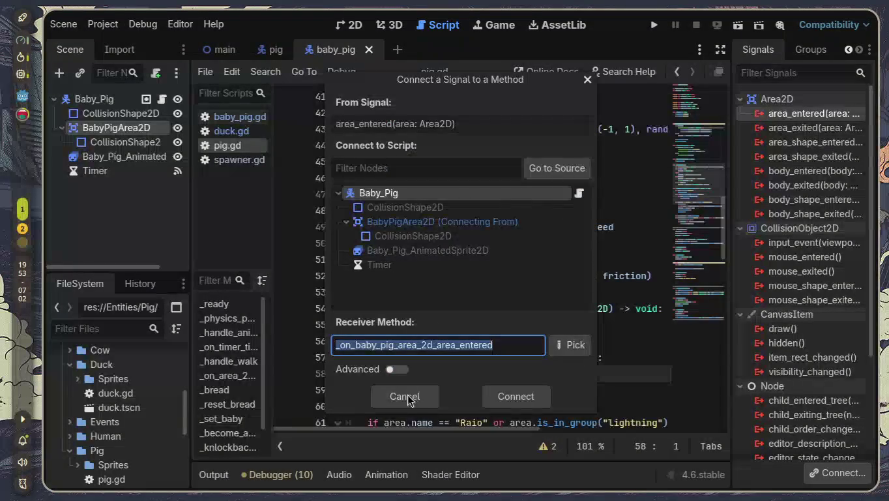
- Connect area_entered to a new _on_baby_pig_area_2d_area_entered function and delete its placeholder comment
left_click(496, 395)
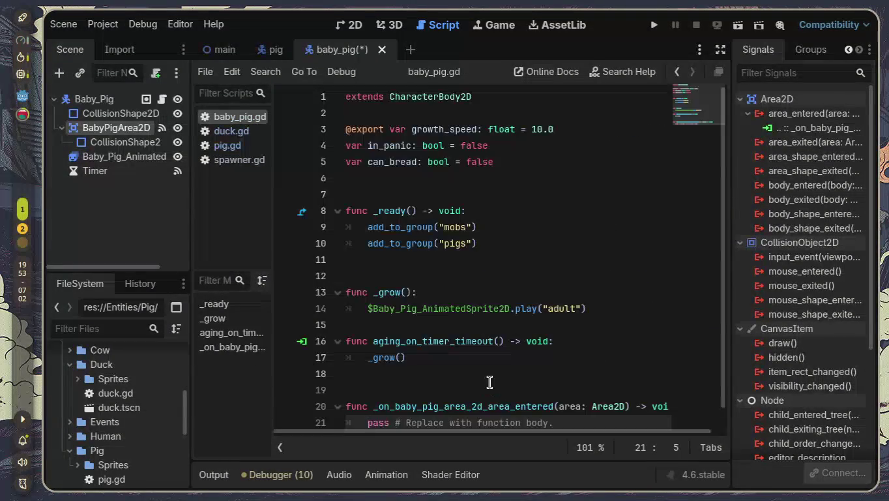
left_click(408, 310)
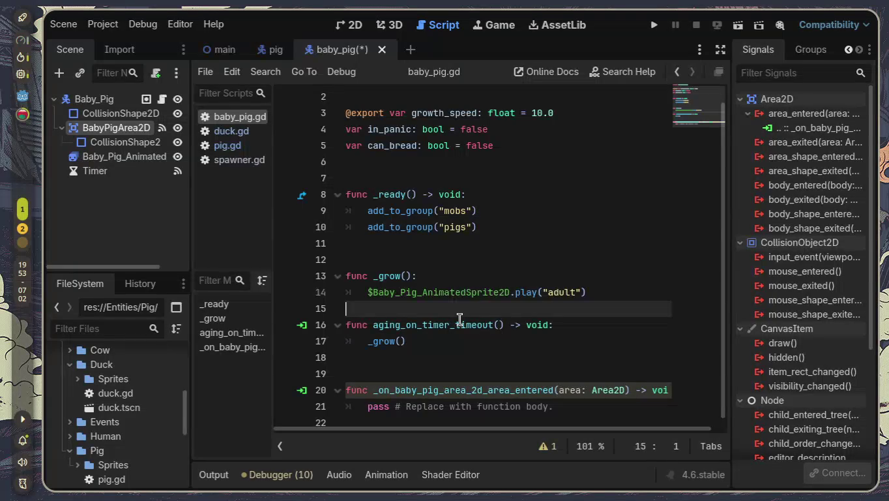
key("BackSpace")
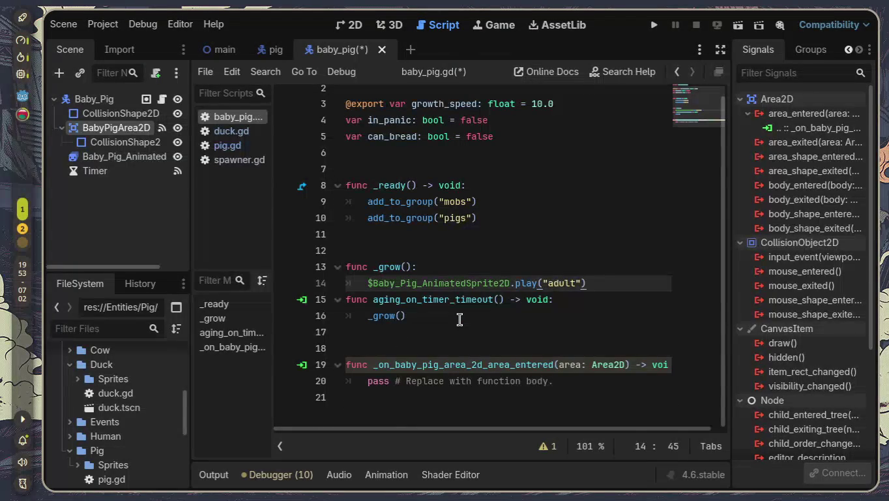
left_click_drag(555, 383, 390, 385)
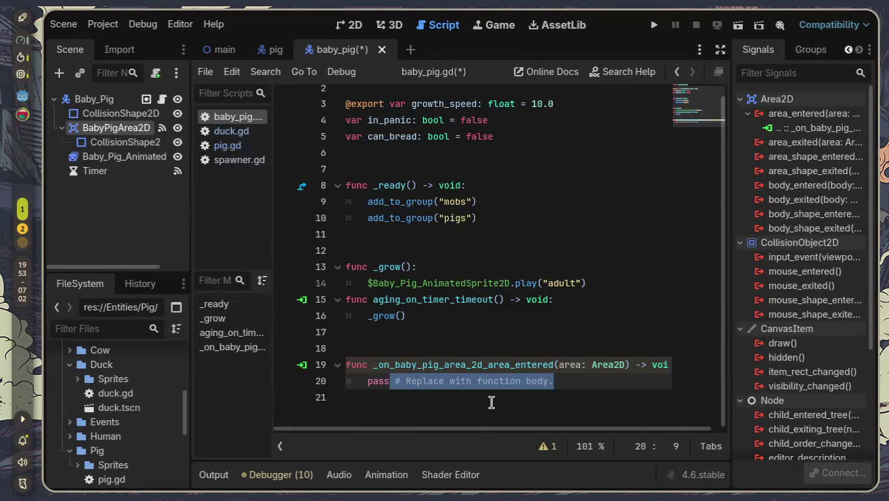
key("BackSpace")
- Tidy the blank lines around _grow and the new handler, then save baby_pig.gd
key("Up")
key("Up")
key("Up")
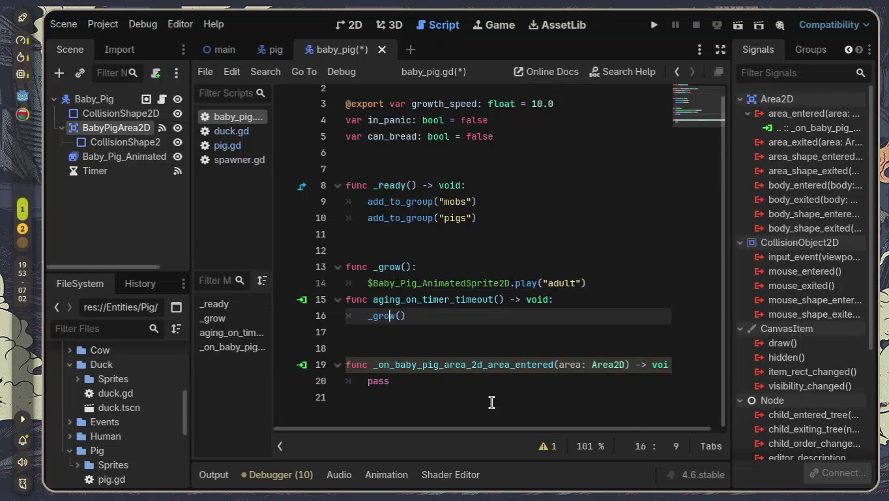
key("BackSpace")
key("Down")
key("Down")
key("Down")
key("Return")
key("Return")
key("Return")
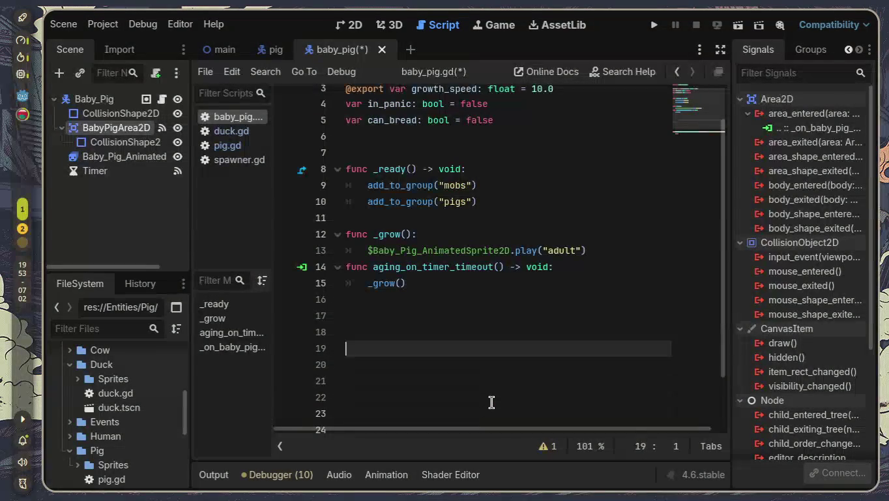
key("Up")
key("Up")
key("Up")
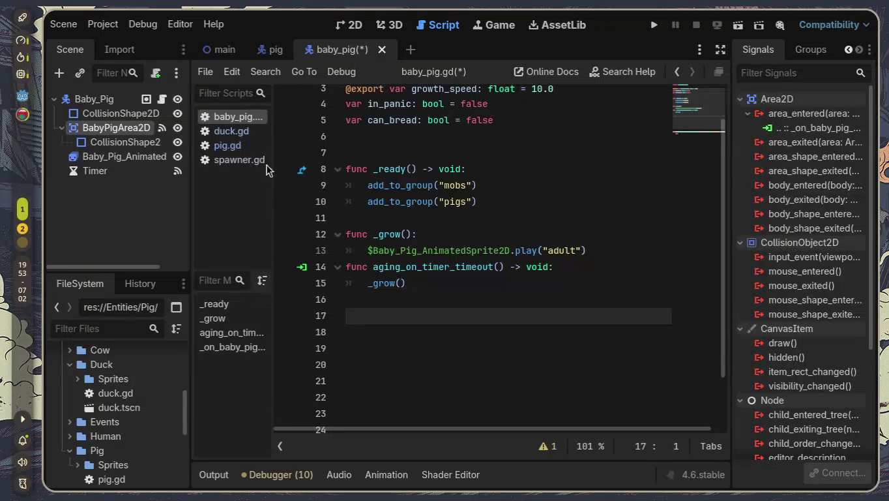
key("ctrl+s")
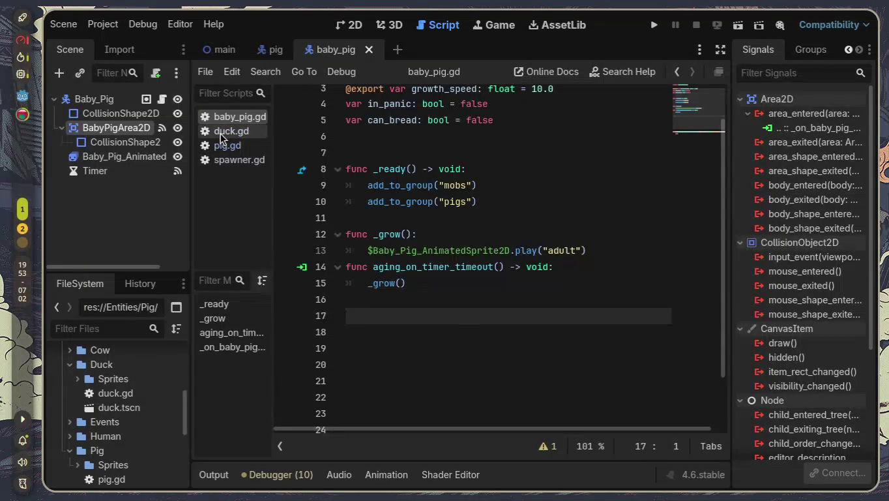
left_click(238, 145)
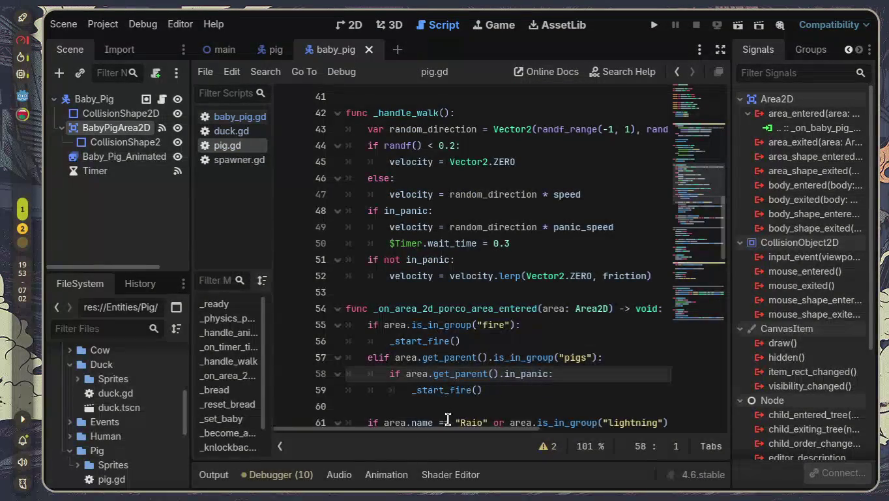
- Expand the code editor and select pig.gd lines 88–100 containing _set_baby and _become_adult
left_click(722, 49)
scroll(261, 355, "up", 10)
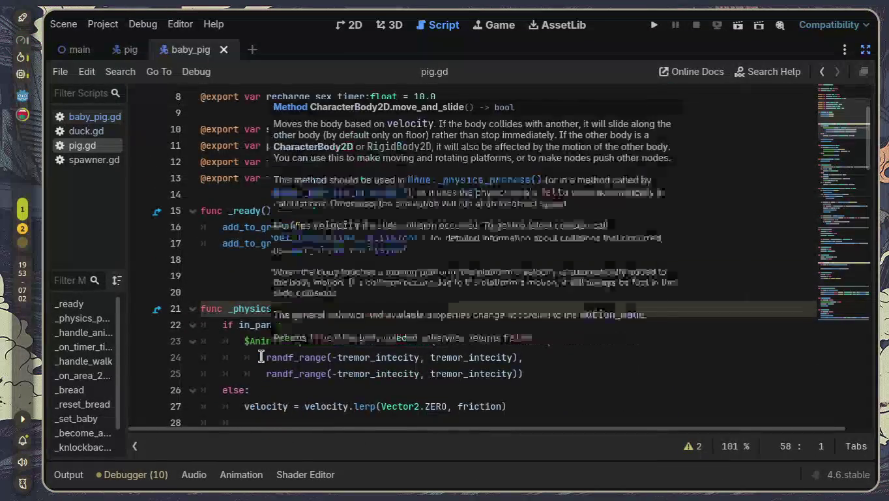
scroll(261, 357, "down", 1)
scroll(261, 354, "up", 3)
scroll(260, 354, "up", 1)
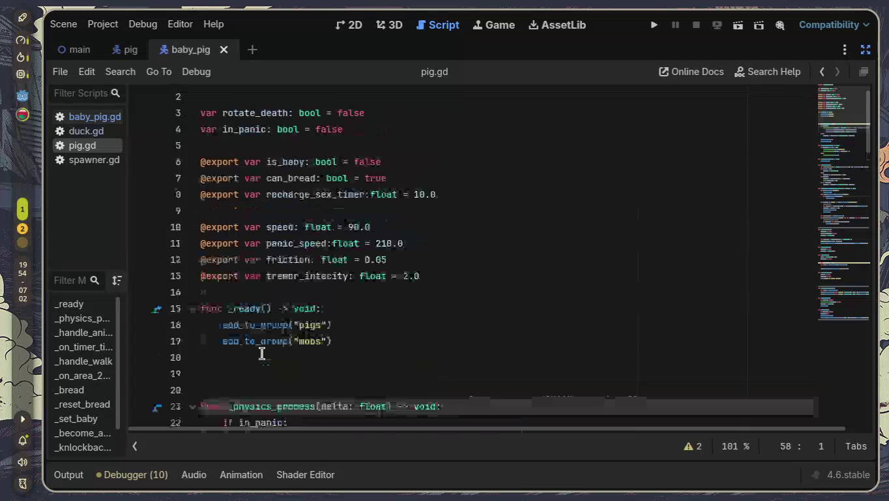
scroll(261, 354, "down", 2)
scroll(262, 354, "up", 2)
scroll(262, 353, "down", 5)
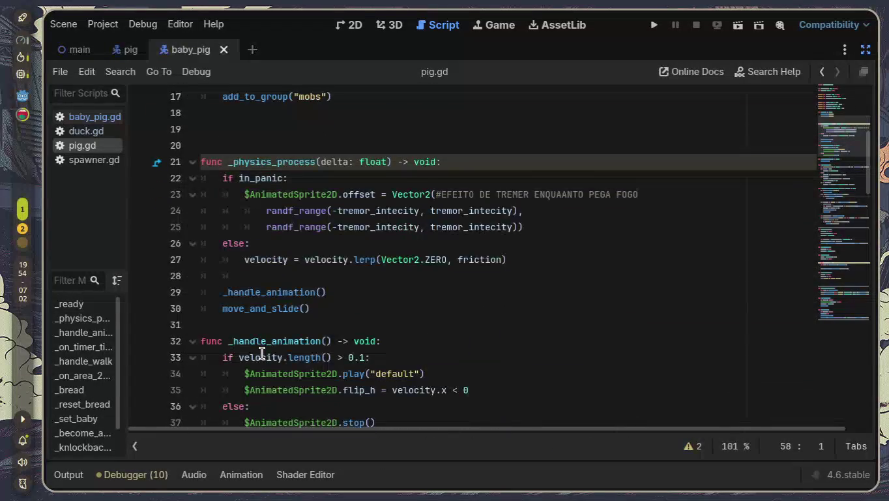
scroll(262, 353, "down", 3)
scroll(262, 354, "down", 4)
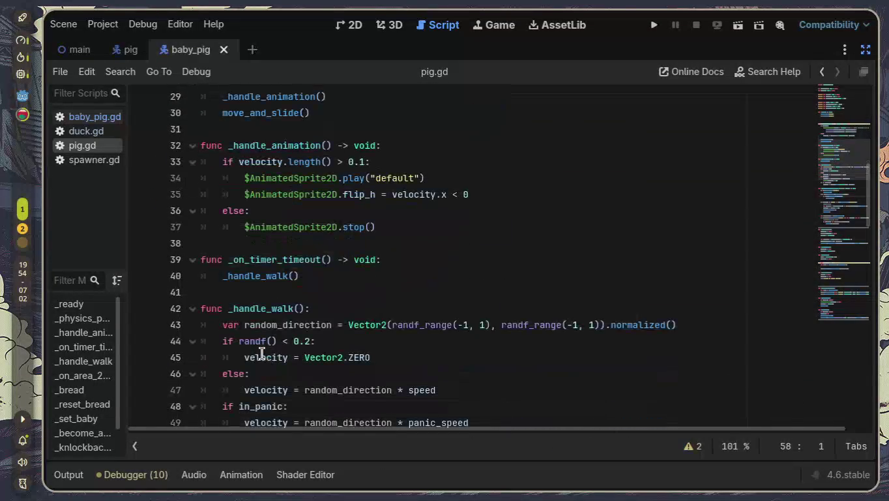
scroll(261, 354, "down", 4)
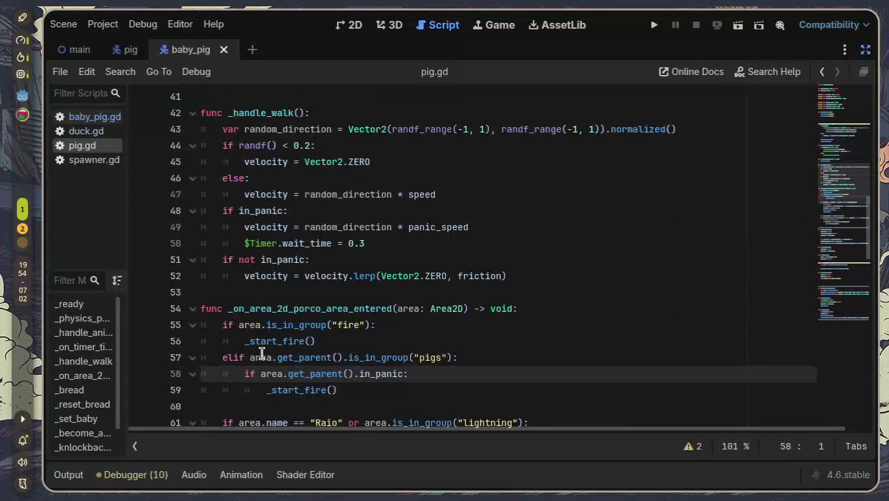
scroll(261, 353, "down", 1)
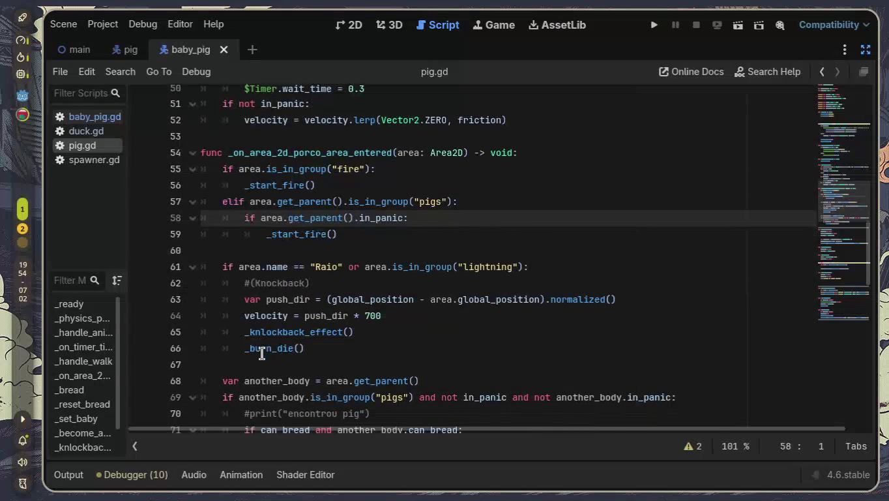
scroll(262, 354, "down", 2)
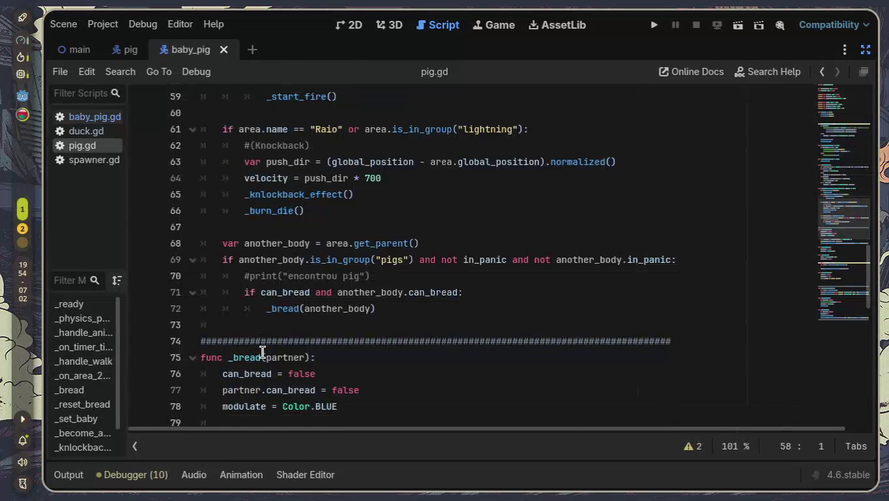
scroll(262, 353, "down", 4)
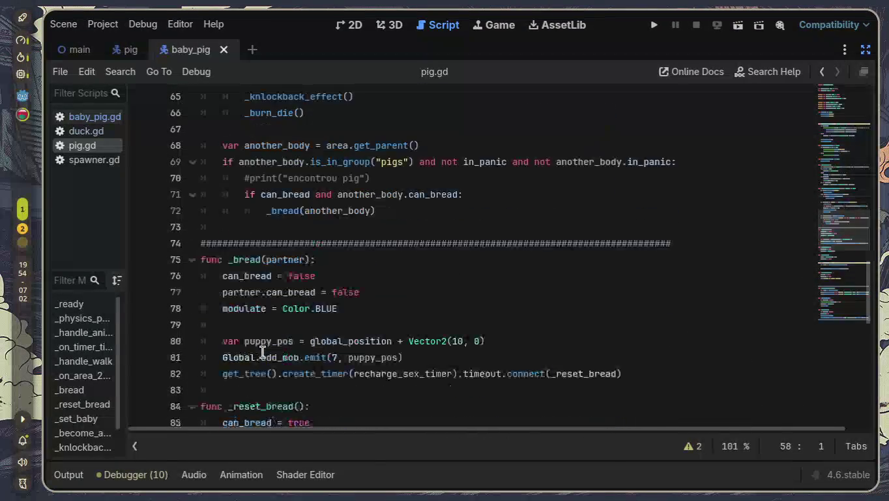
scroll(262, 353, "down", 2)
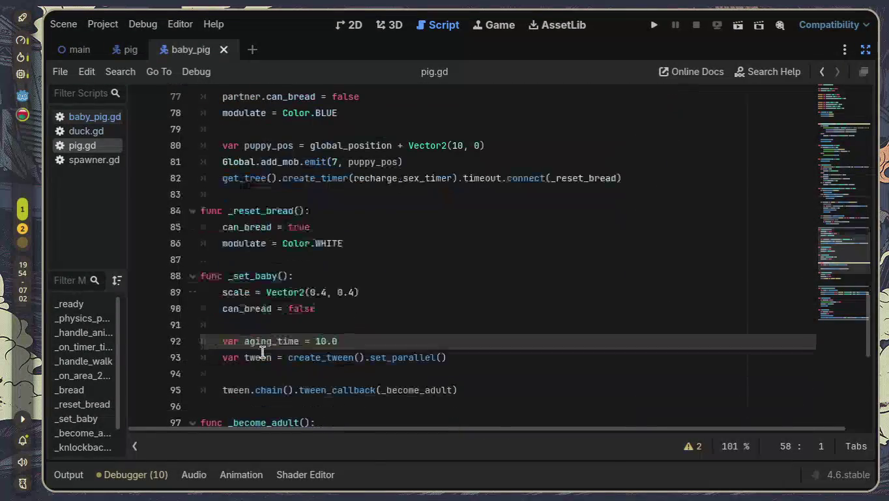
scroll(262, 352, "down", 1)
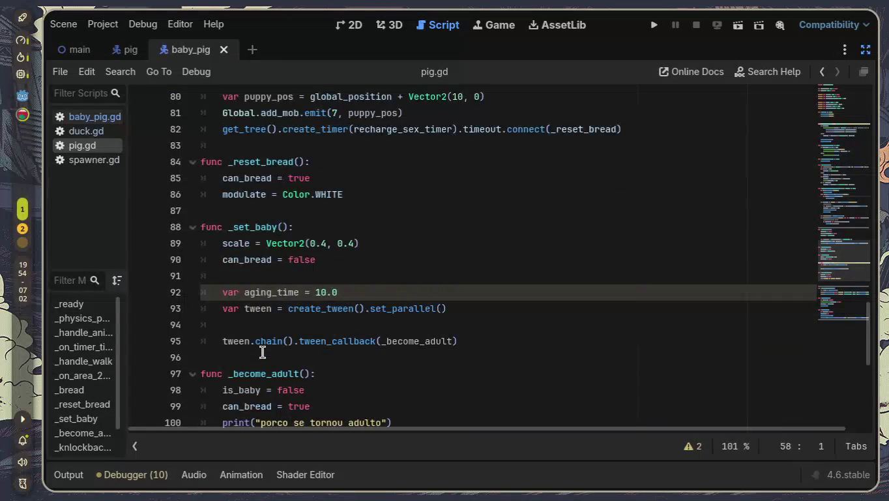
scroll(261, 352, "down", 1)
mouse_move(408, 374)
left_mouse_down()
mouse_move(340, 371)
mouse_move(227, 247)
mouse_move(198, 185)
left_mouse_up()
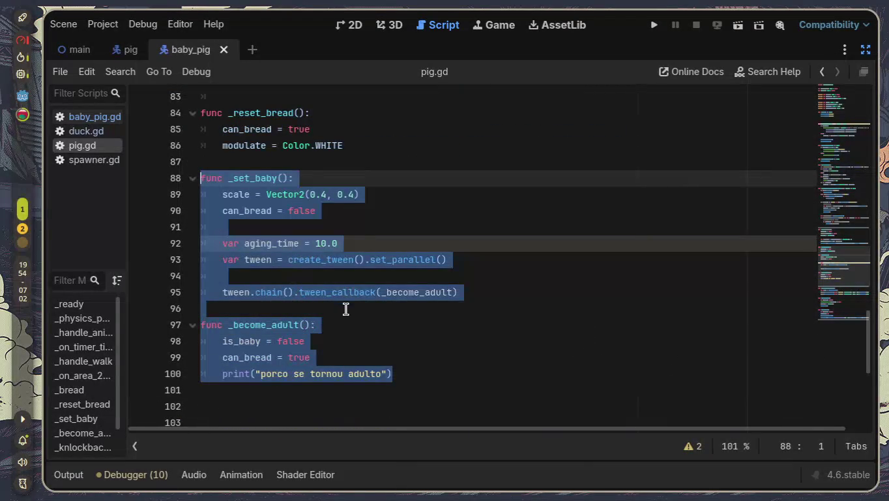
- Delete _set_baby and _become_adult and the leftover blank lines after _reset_bread
key("Delete")
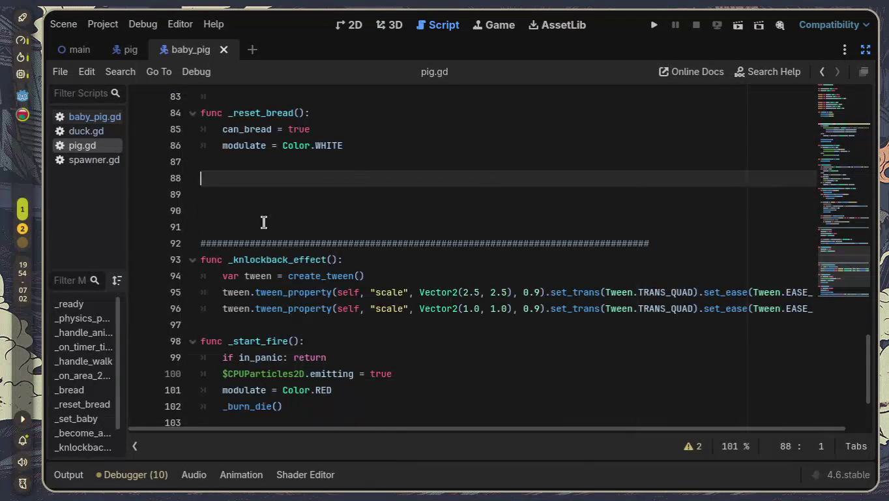
key("Delete")
key("Delete")
key("BackSpace")
scroll(263, 225, "up", 2)
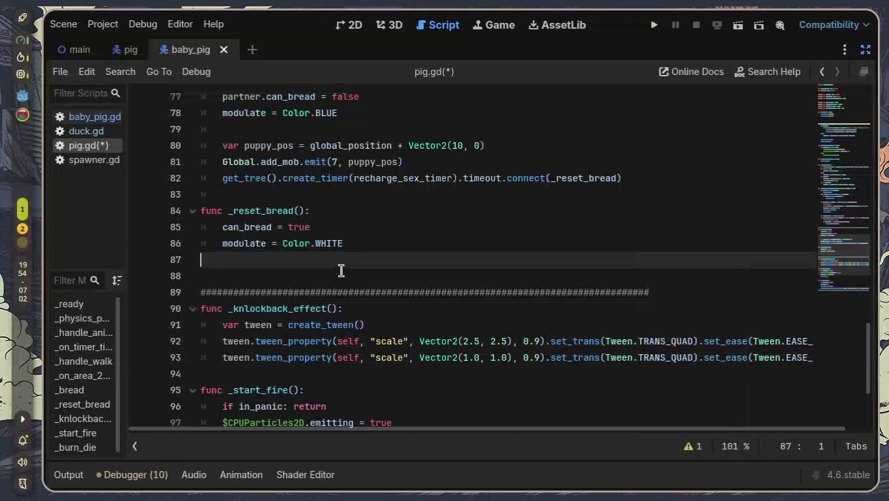
scroll(350, 244, "down", 4)
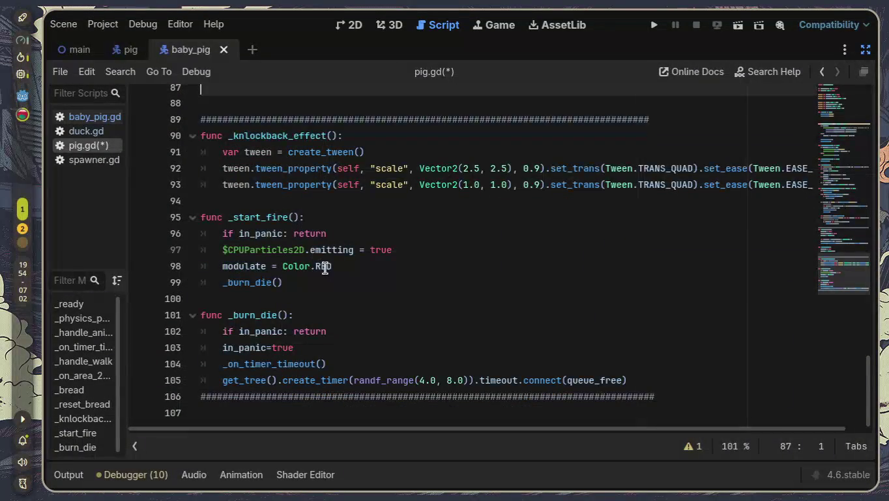
scroll(346, 287, "up", 20)
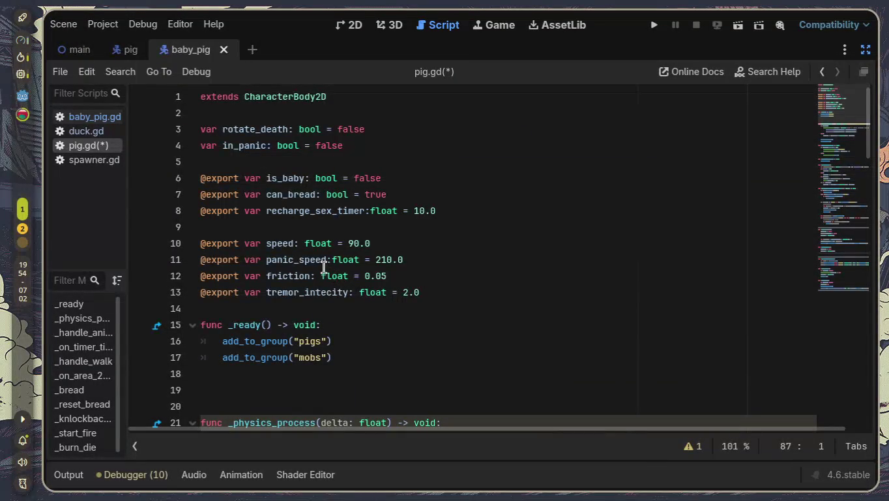
- Copy pig.gd's code from line 8 through _burn_die, then save pig.gd
mouse_move(202, 212)
left_mouse_down()
mouse_move(201, 241)
mouse_move(369, 298)
mouse_move(451, 423)
left_mouse_up()
scroll(457, 327, "down", 3)
left_click_drag(457, 327, 681, 404)
scroll(460, 327, "down", 13)
scroll(488, 336, "down", 4)
scroll(491, 338, "down", 9)
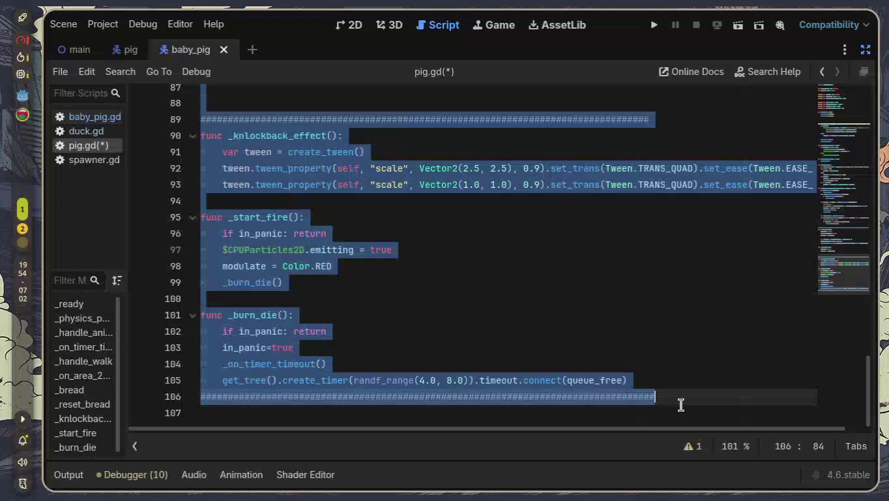
left_click(530, 281)
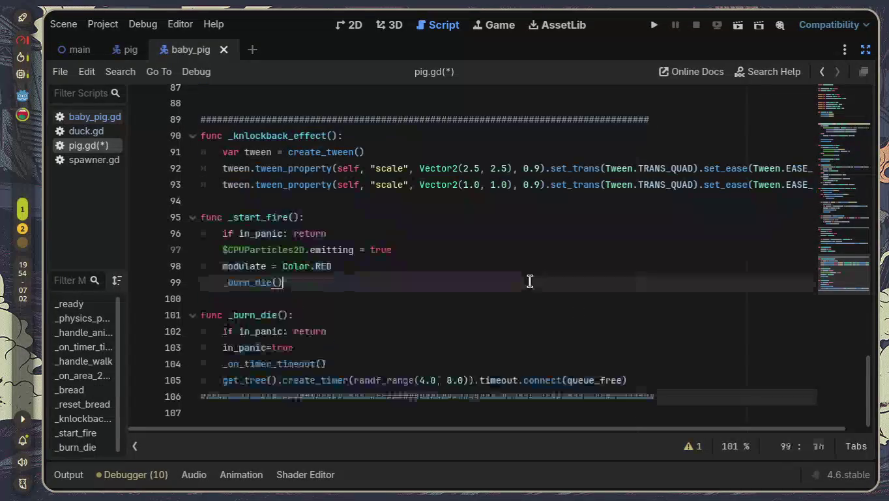
key("ctrl+s")
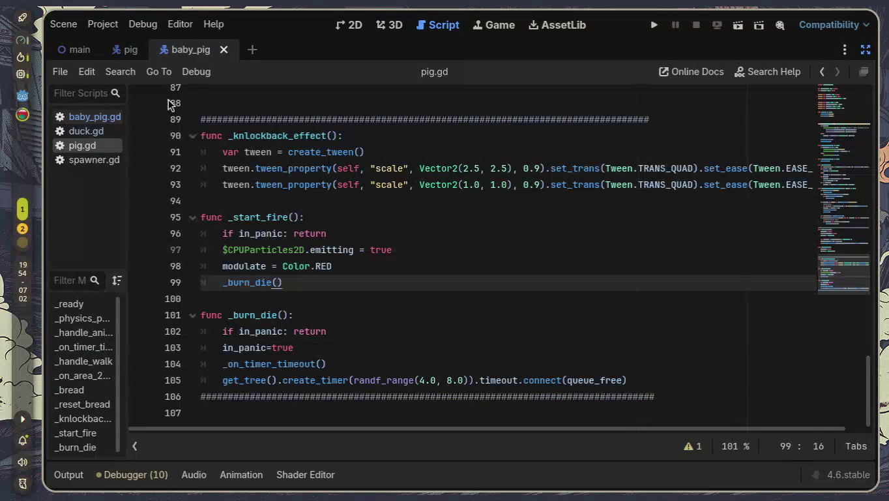
left_click(86, 121)
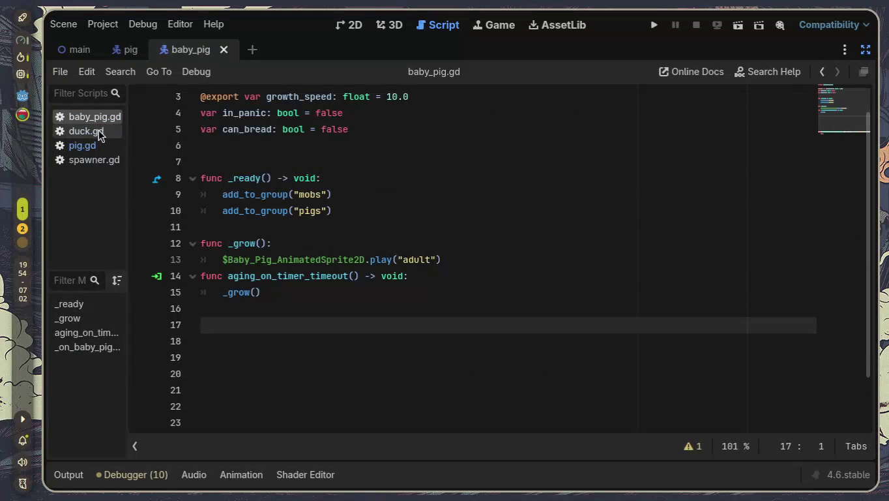
- Paste pig.gd's code into baby_pig.gd and delete the duplicate _ready function
key("ctrl+v")
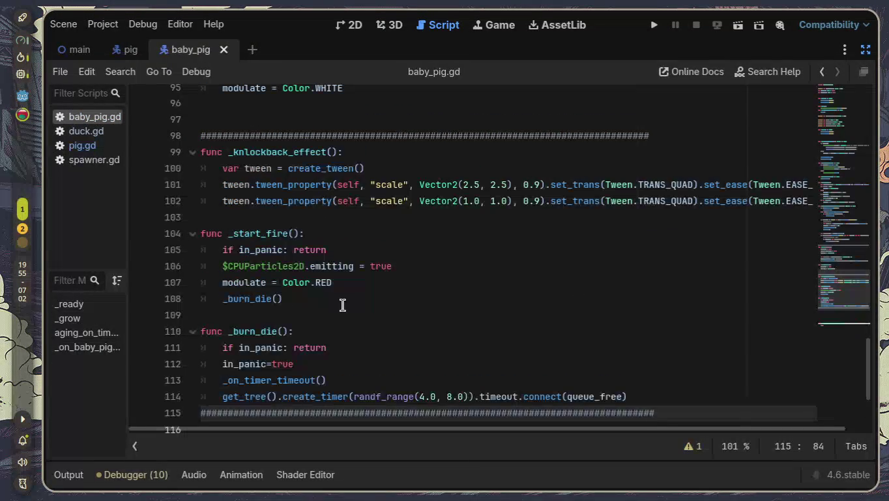
scroll(343, 305, "up", 20)
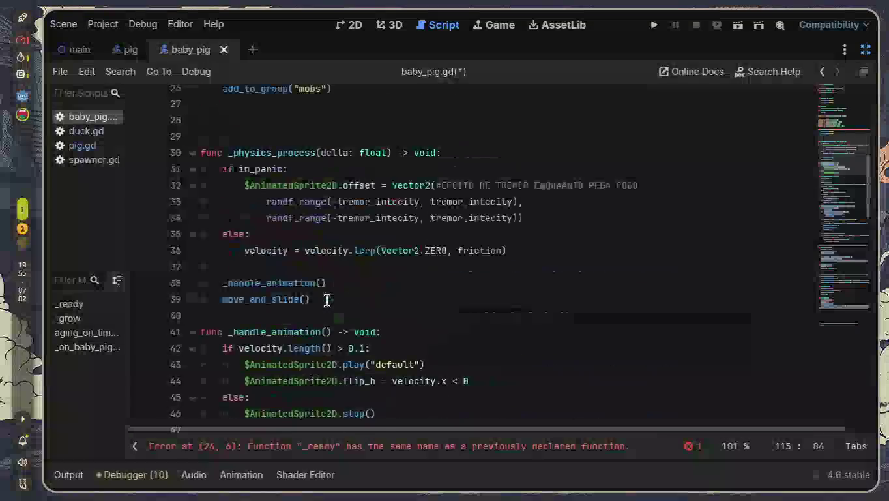
scroll(327, 300, "up", 5)
scroll(342, 324, "down", 1)
scroll(342, 325, "up", 1)
scroll(343, 325, "down", 2)
scroll(342, 324, "down", 5)
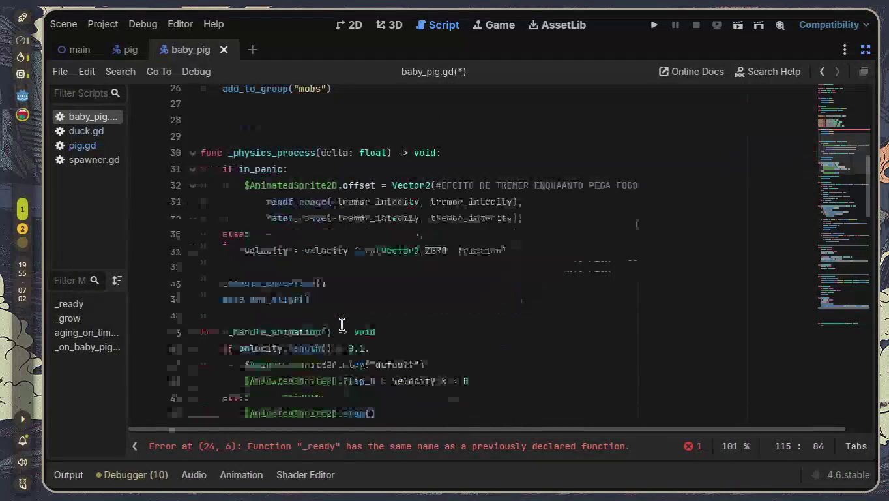
scroll(342, 325, "up", 6)
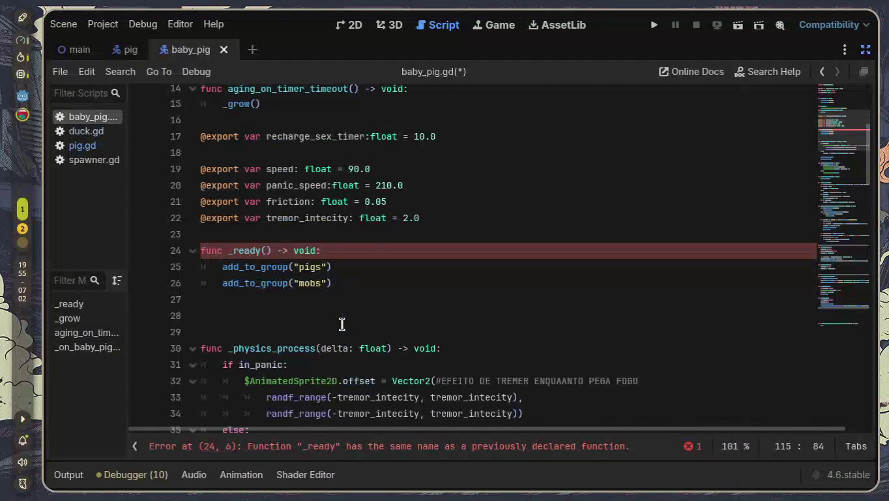
scroll(341, 324, "up", 3)
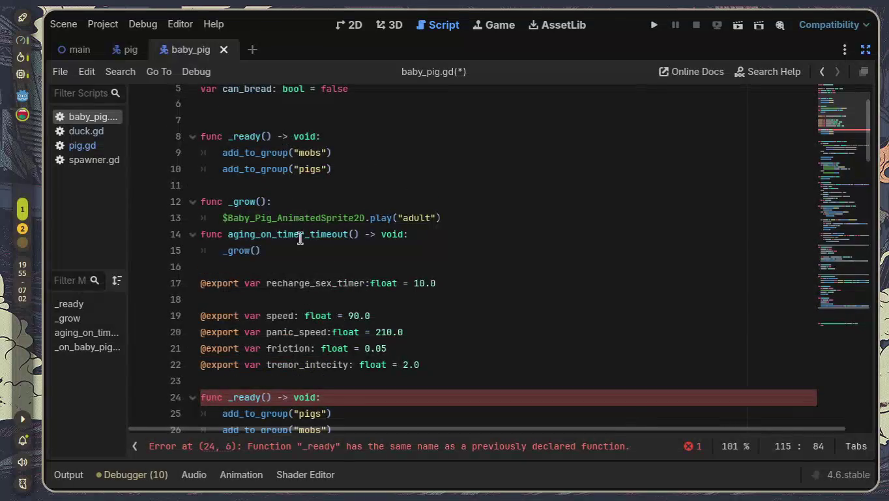
scroll(333, 341, "down", 1)
left_click_drag(337, 378, 133, 342)
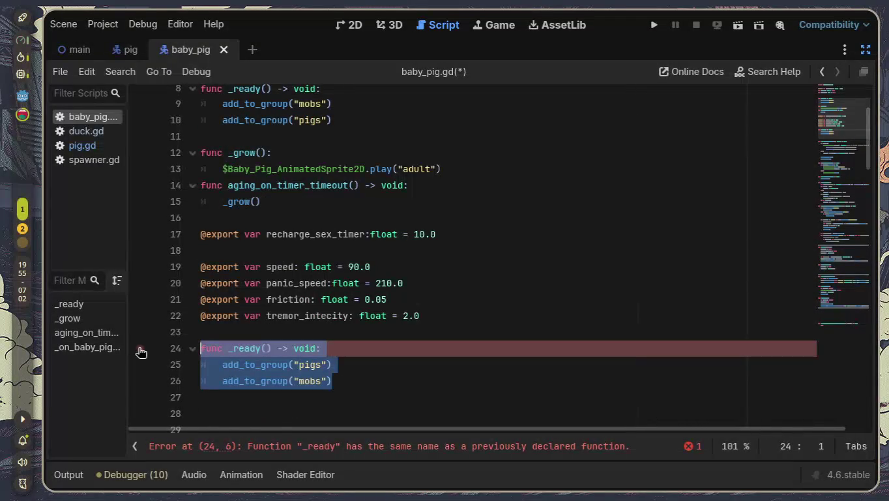
key("BackSpace")
key("Delete")
key("Delete")
key("Delete")
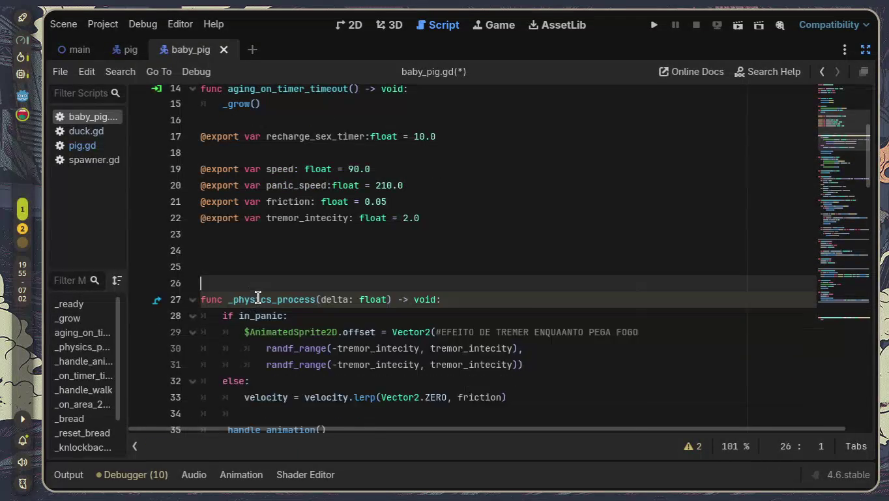
key("BackSpace")
scroll(493, 282, "up", 1)
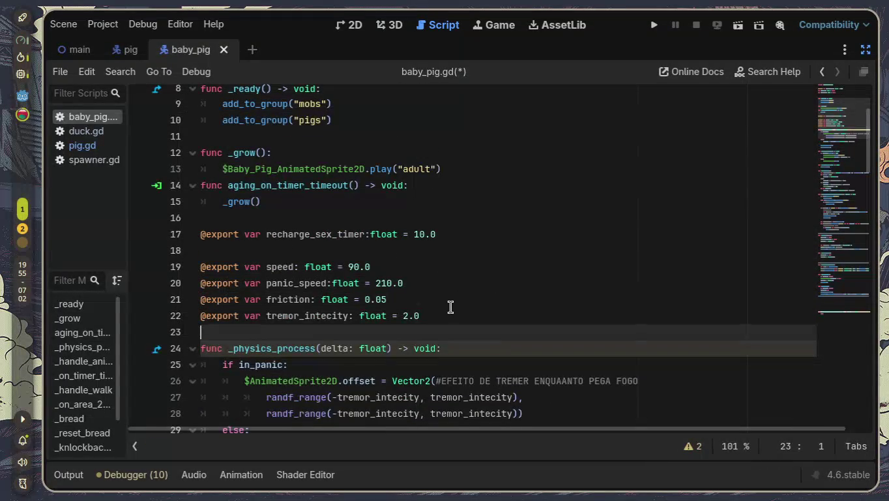
mouse_move(203, 332)
left_mouse_down()
mouse_move(196, 250)
mouse_move(176, 239)
left_mouse_up()
key("ctrl+c")
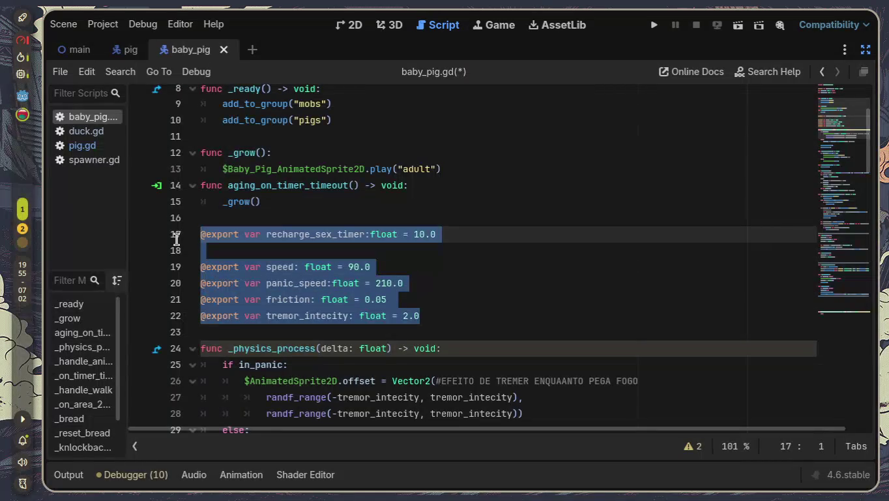
key("BackSpace")
scroll(300, 251, "up", 3)
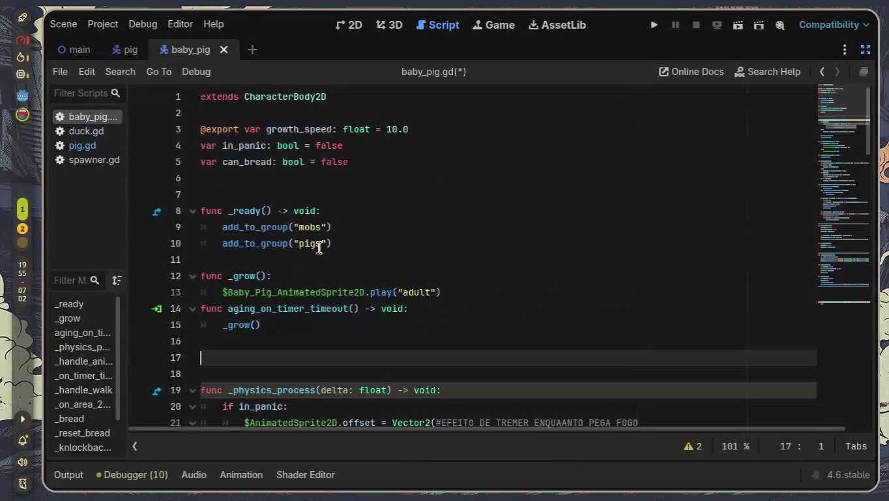
left_click(381, 164)
key("Return")
key("Return")
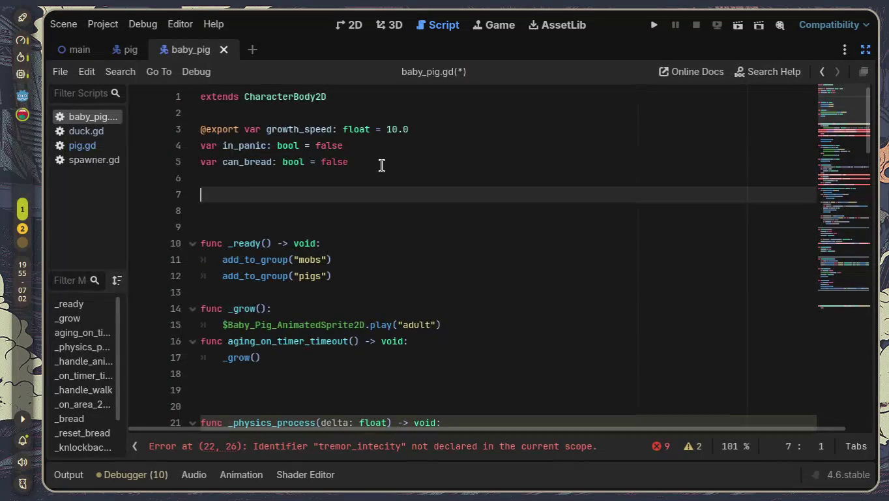
key("ctrl+v")
scroll(381, 164, "down", 4)
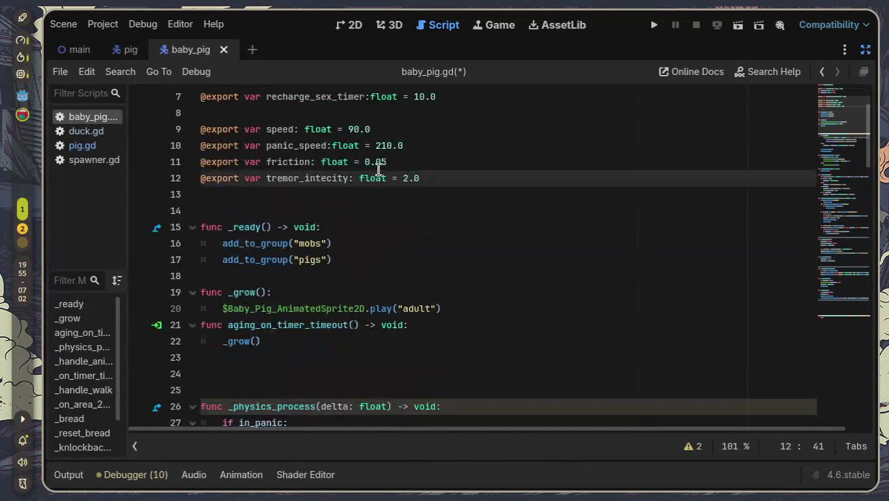
left_click(361, 295)
key("BackSpace")
key("BackSpace")
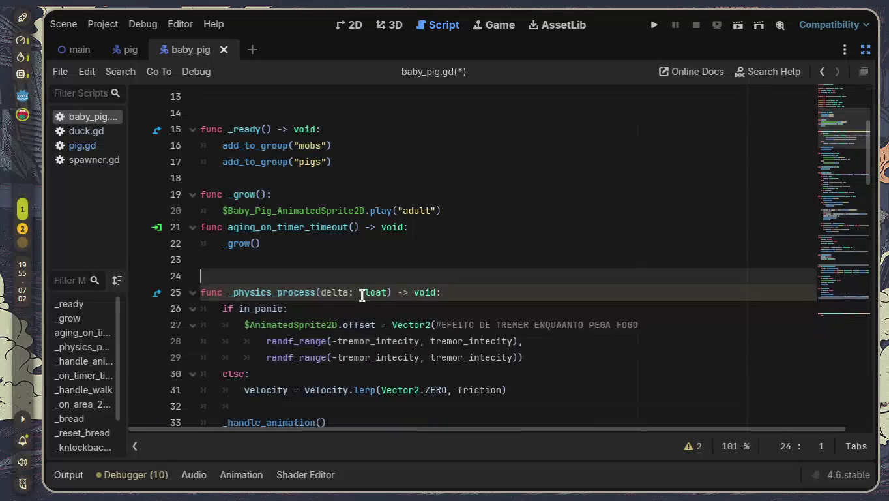
- Delete the empty _on_baby_pig_area_2d_area_entered function
scroll(360, 295, "down", 4)
scroll(363, 294, "down", 16)
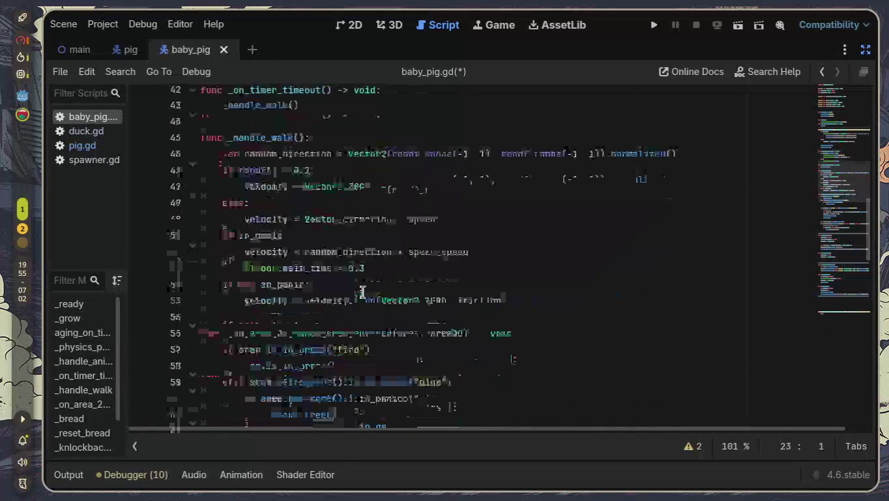
scroll(363, 292, "down", 9)
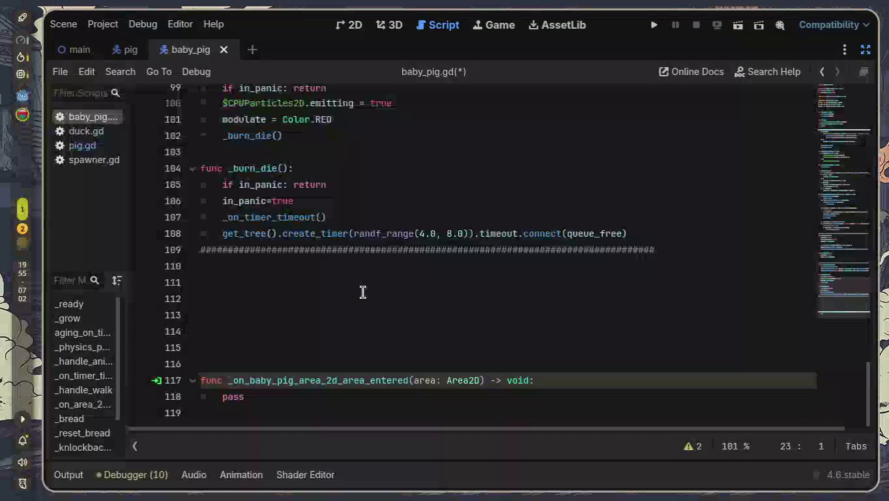
left_click(359, 364)
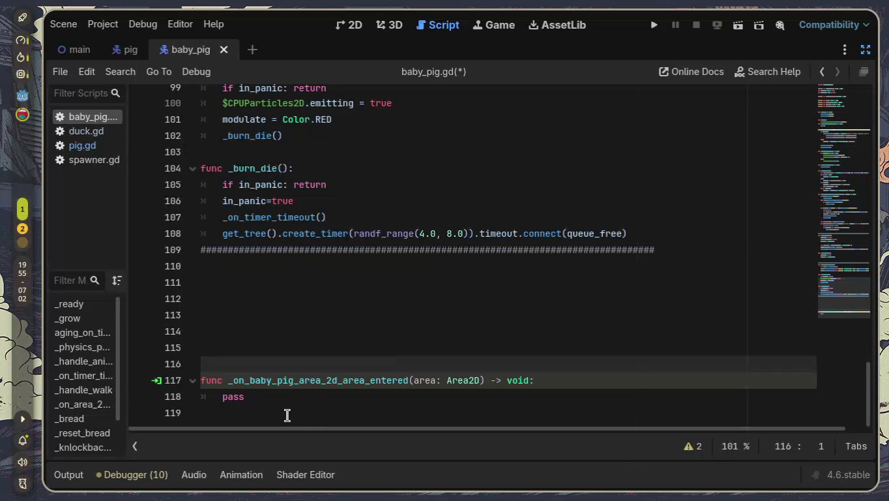
left_click_drag(245, 397, 196, 397)
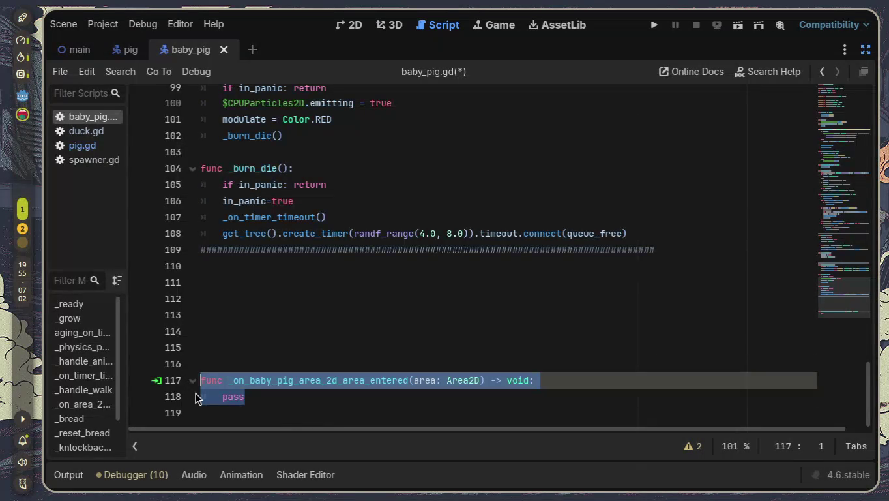
key("BackSpace")
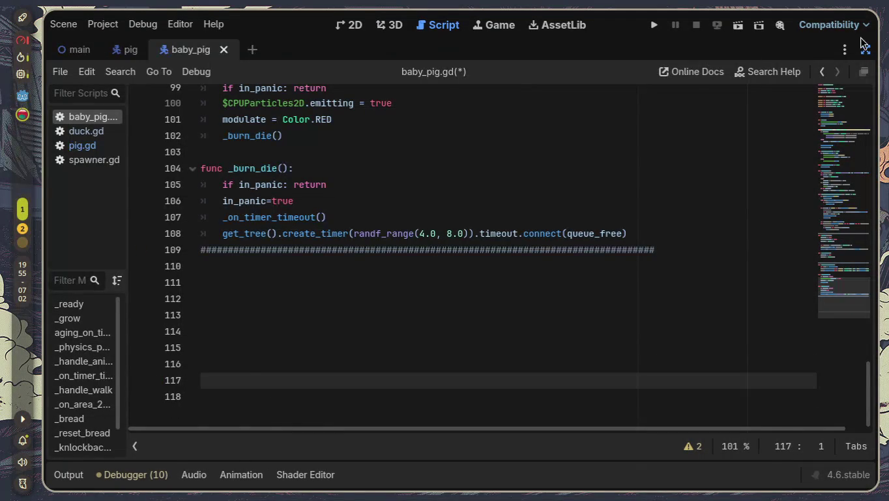
- Disconnect all connections of the baby pig area's area_entered signal
left_click(866, 50)
right_click(799, 115)
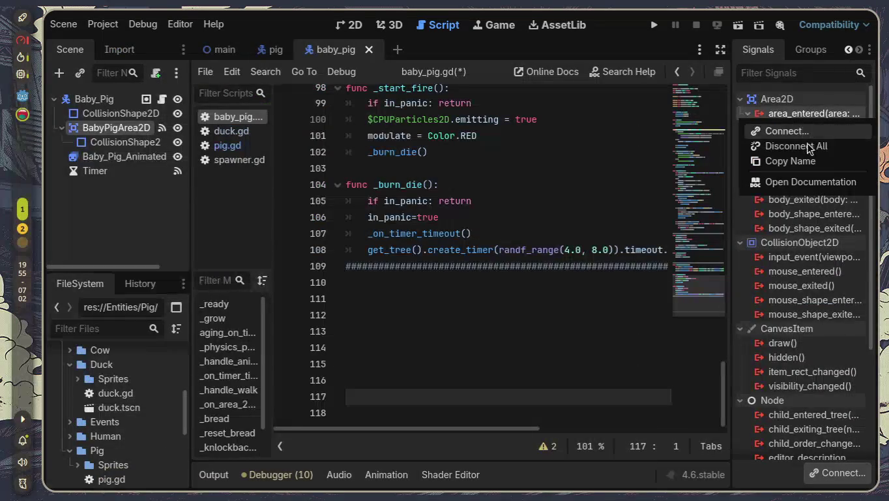
left_click(803, 145)
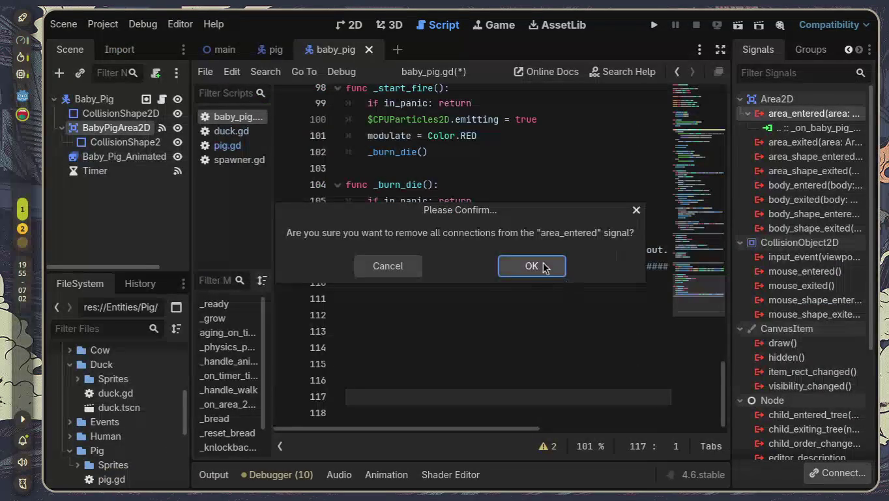
left_click(553, 266)
- Delete the pasted _on_area_2d_porco_area_entered declaration on line 57
scroll(417, 249, "up", 1)
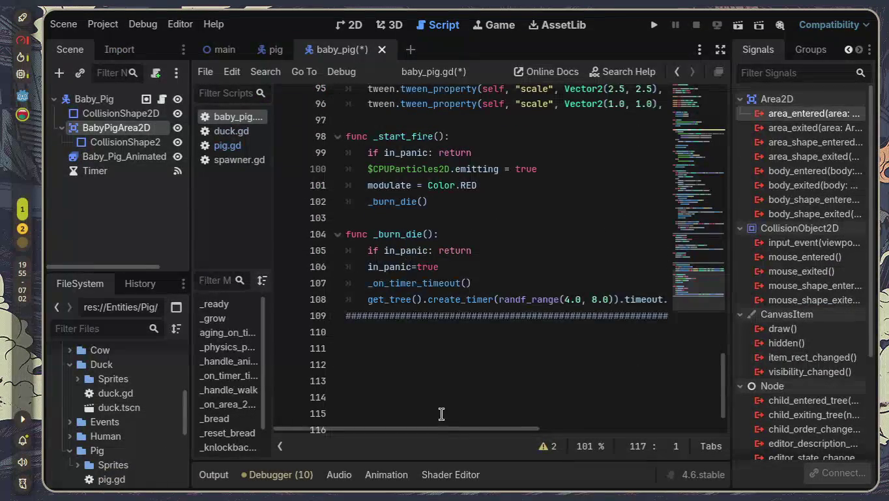
scroll(426, 290, "up", 8)
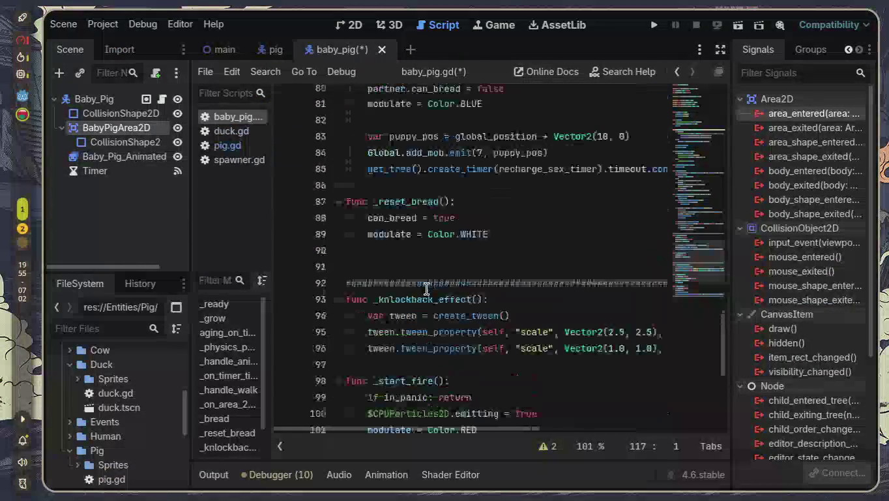
scroll(427, 290, "up", 7)
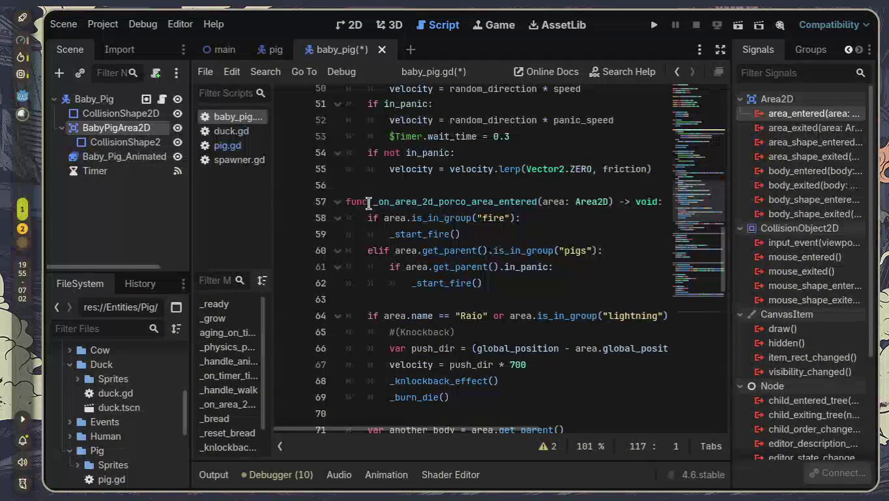
left_click_drag(347, 201, 783, 199)
key("BackSpace")
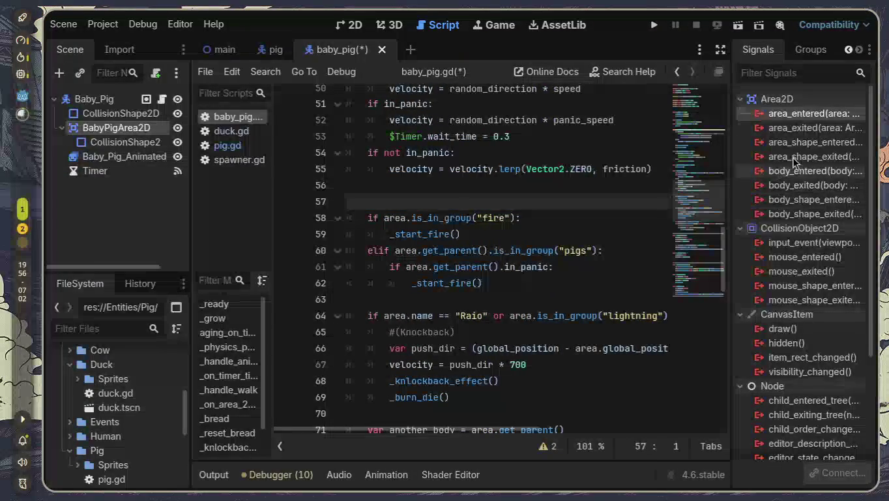
double_click(800, 115)
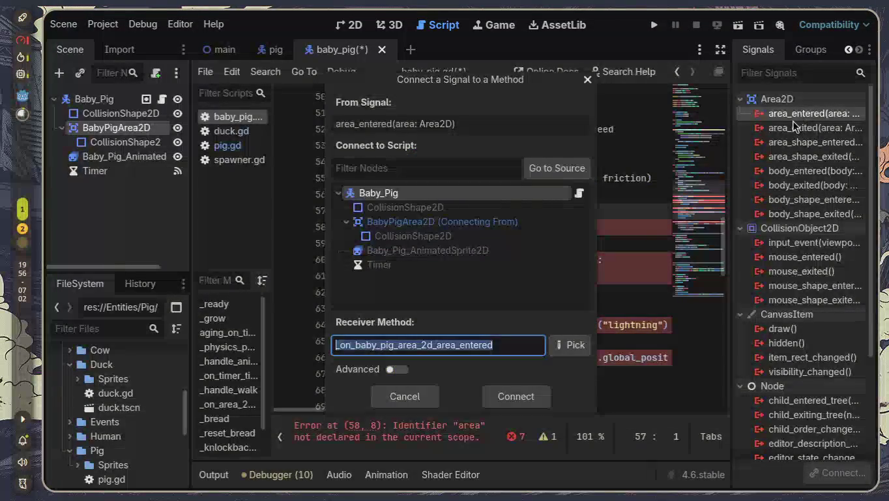
- Connect area_entered to a new handler, strip its pass body and cut its declaration
left_click(512, 392)
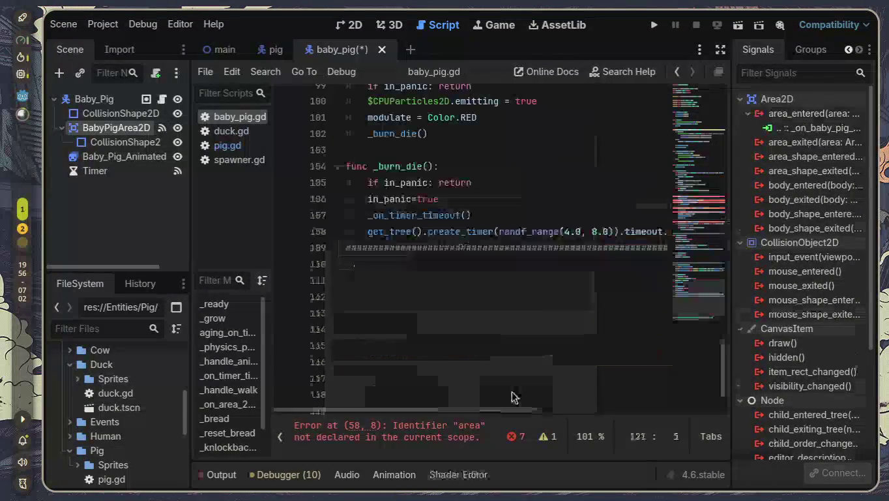
left_click(551, 390)
left_click(369, 392, "shift")
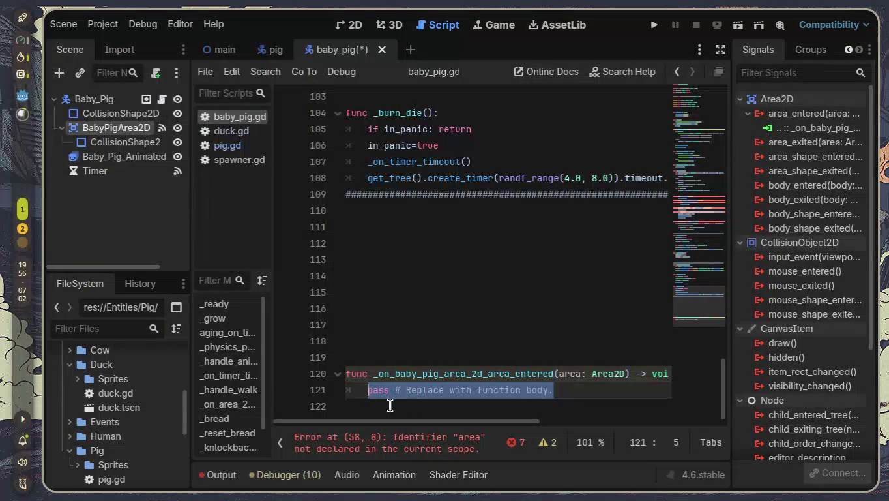
key("BackSpace")
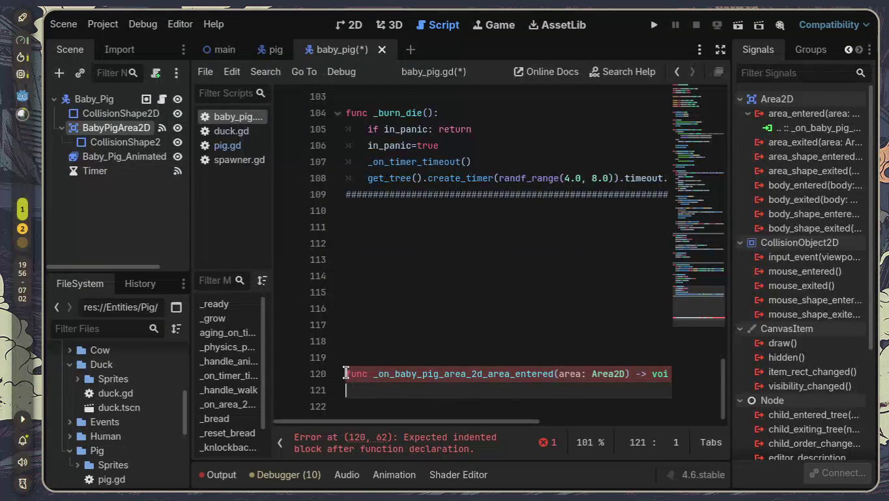
mouse_move(346, 373)
left_mouse_down()
mouse_move(602, 364)
mouse_move(672, 373)
left_mouse_up()
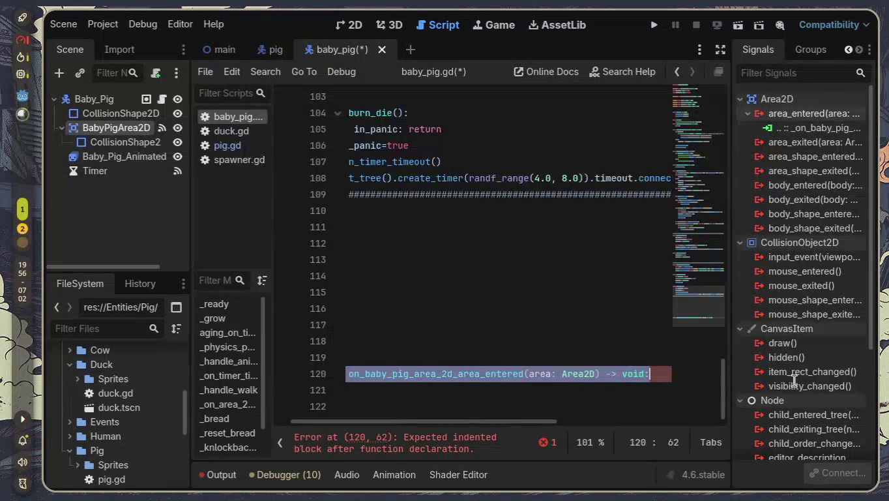
key("BackSpace")
- Paste the _on_baby_pig_area_2d_area_entered header onto line 57 and save baby_pig.gd
scroll(397, 343, "up", 5)
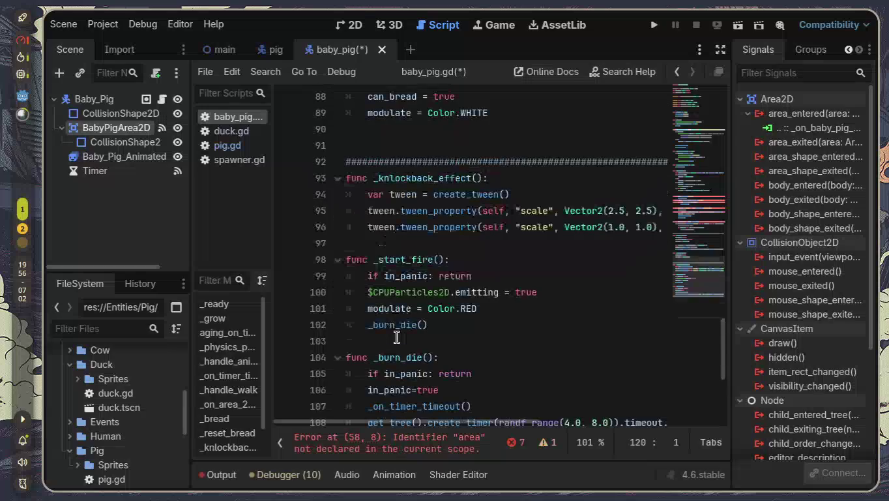
scroll(442, 306, "up", 11)
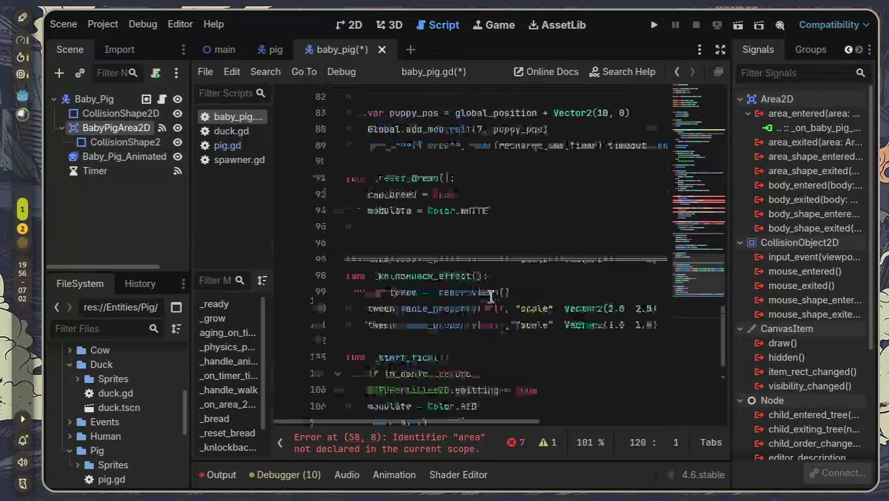
scroll(443, 308, "up", 4)
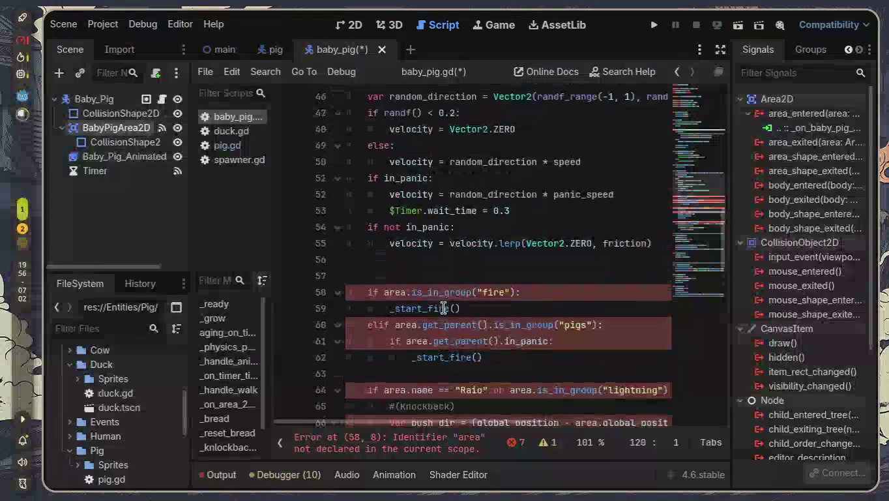
scroll(442, 309, "up", 2)
scroll(435, 315, "down", 2)
left_click(403, 324)
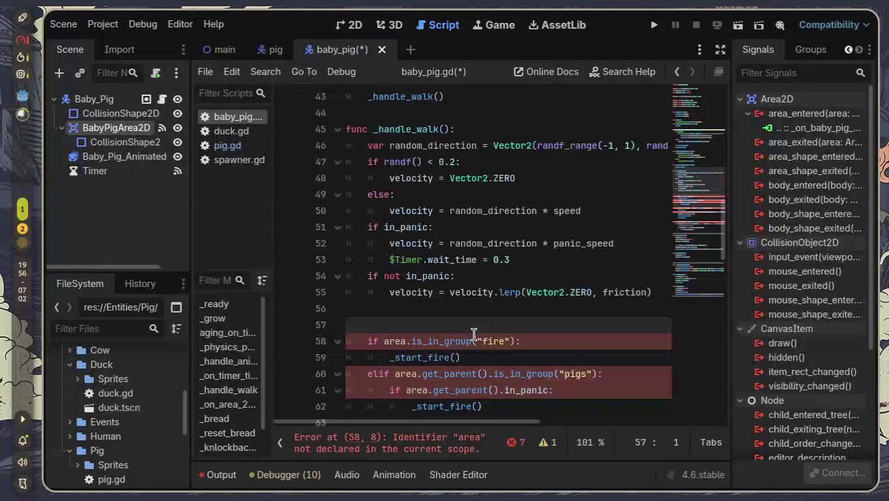
type("func _on_baby_pig_area_2d_area_entered(area: Area2D) -> void:")
left_click_drag(489, 428, 330, 436)
key("ctrl+s")
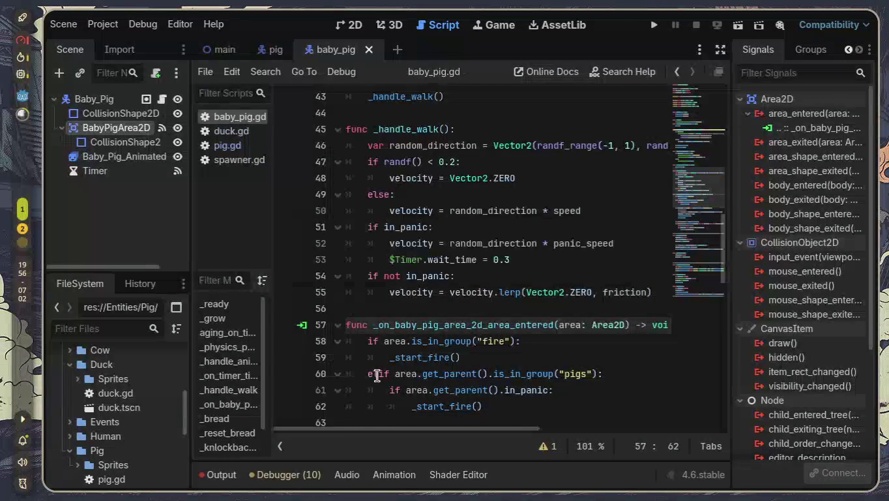
left_click(228, 49)
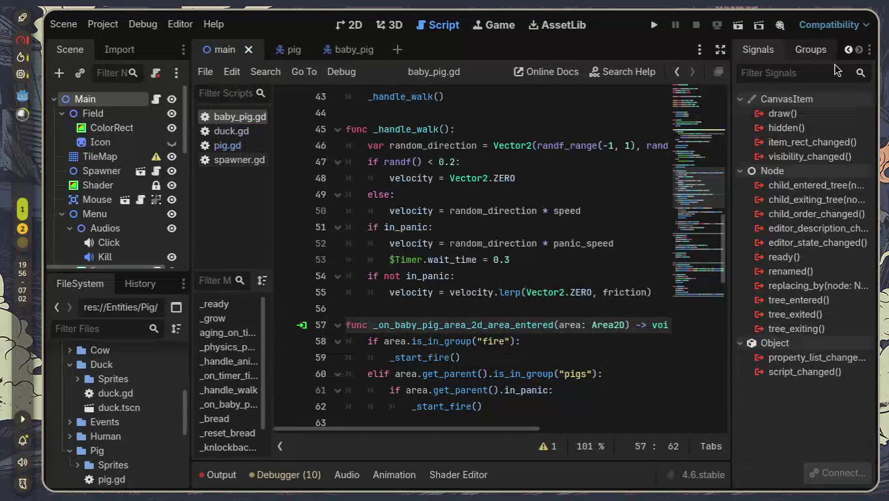
- Run the project, spawn pigs repeatedly, and stop the game after the 'Attempt to call' error
left_click(658, 28)
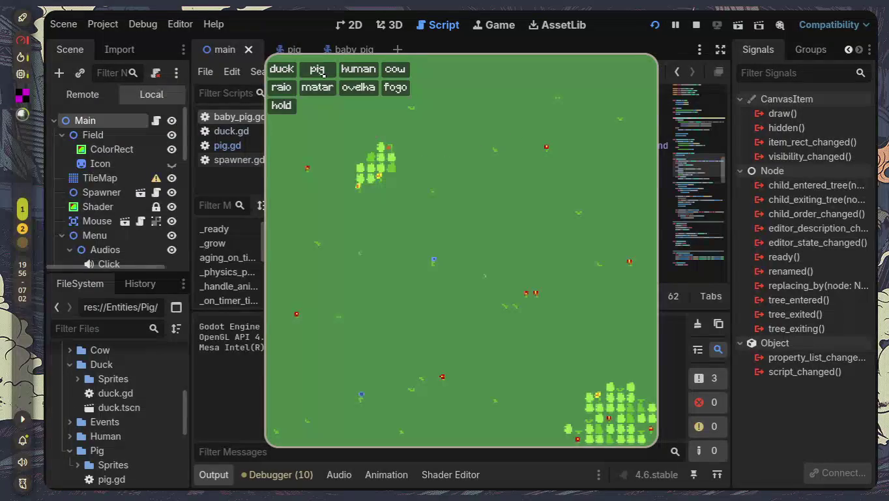
left_click(318, 70)
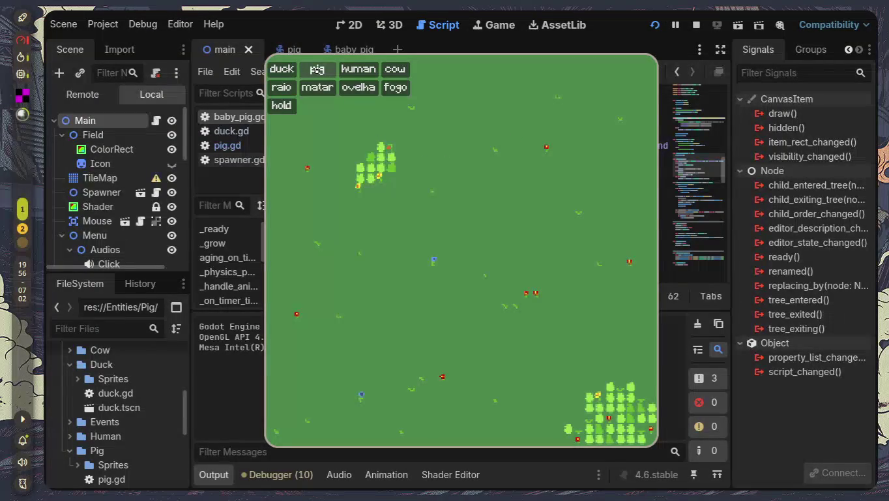
left_click(318, 69)
left_click(318, 69)
left_click(318, 69)
left_click(317, 69)
left_click(318, 70)
left_click(317, 70)
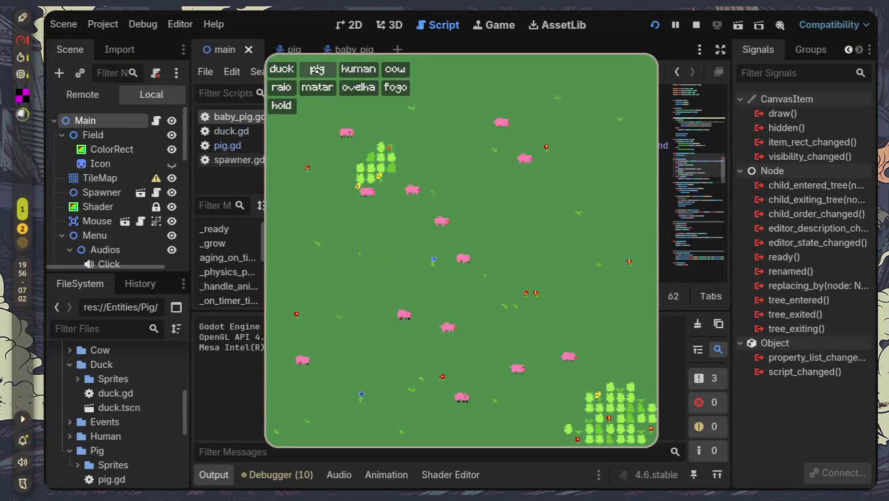
left_click(318, 71)
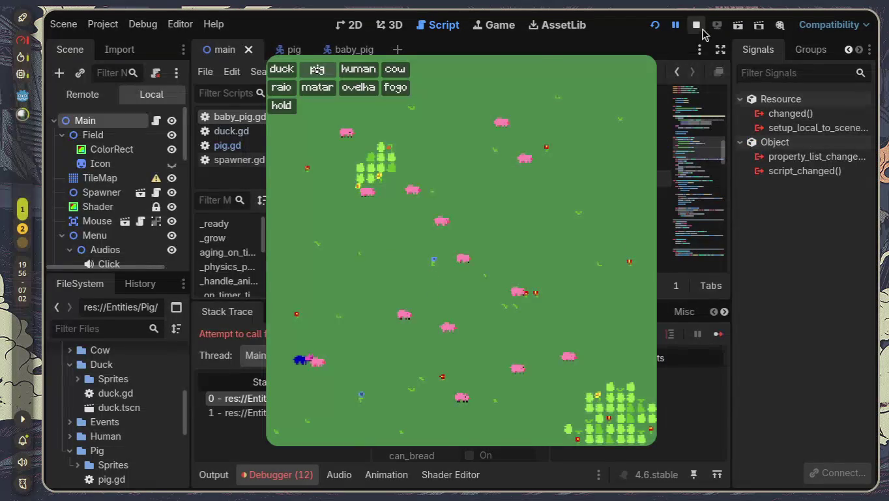
left_click(696, 25)
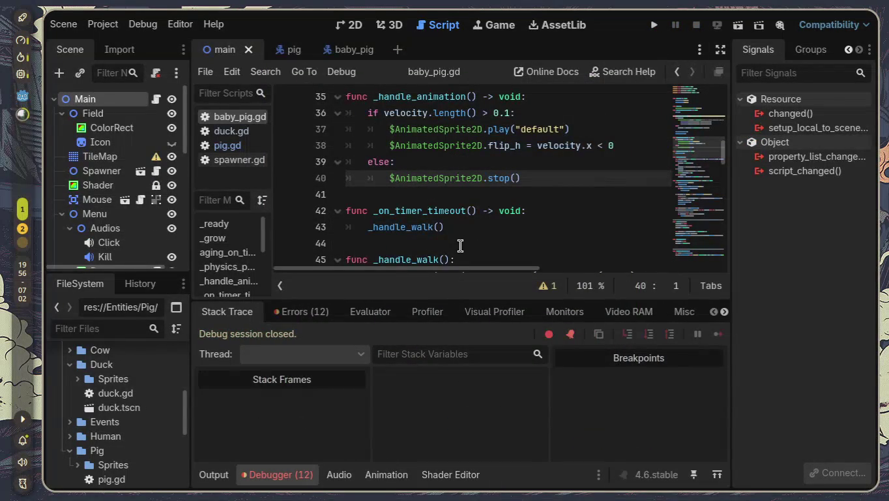
- In baby_pig.gd, change line 37's animation from "default" to "adult" and review the breeding code
left_click(286, 472)
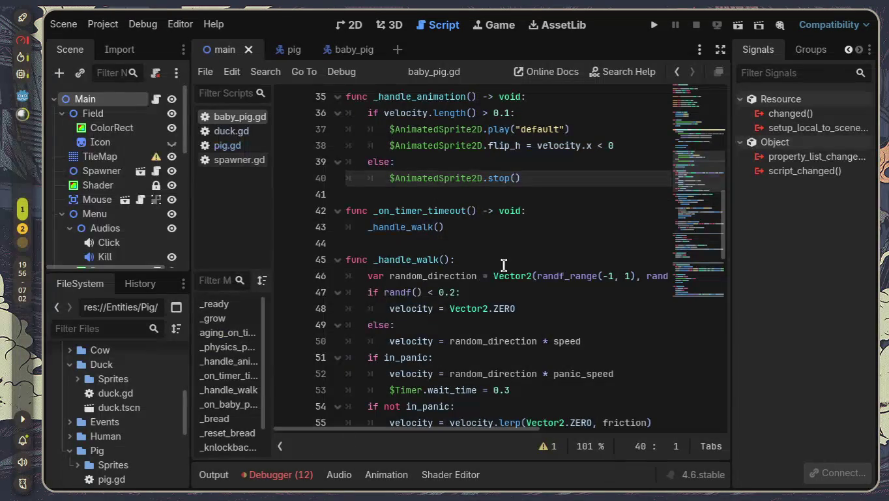
scroll(541, 210, "up", 5)
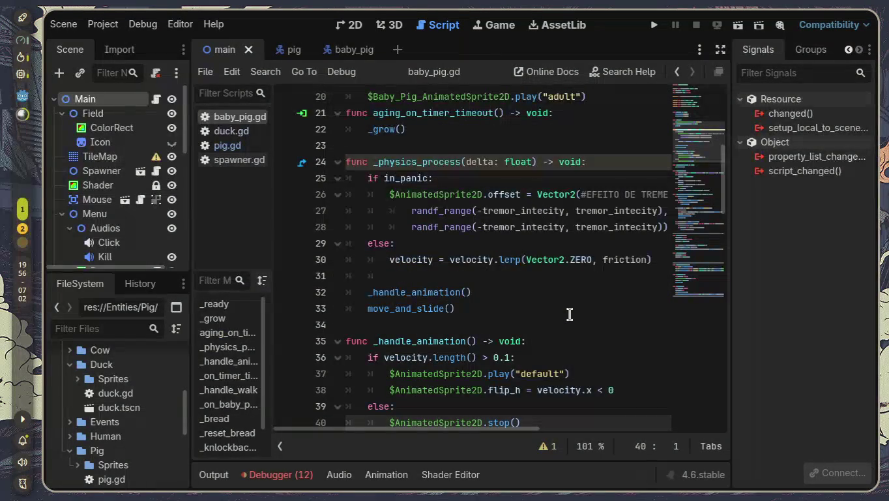
scroll(569, 315, "up", 3)
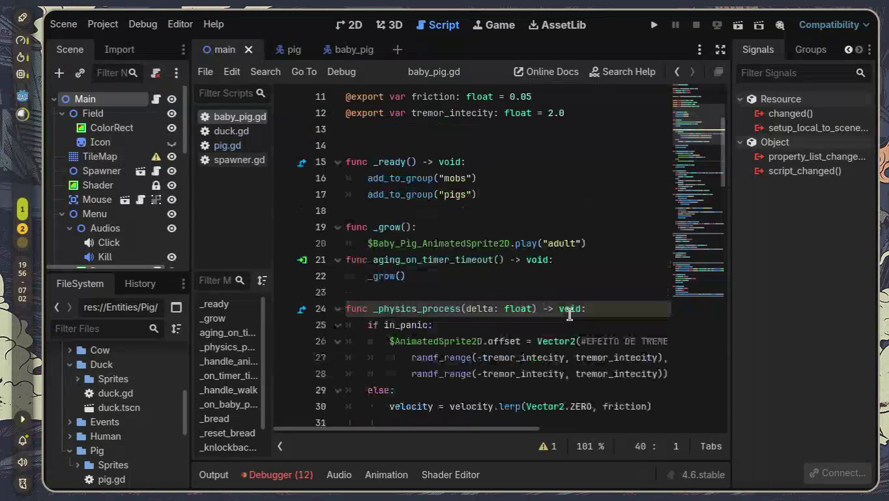
scroll(568, 314, "down", 4)
double_click(541, 324)
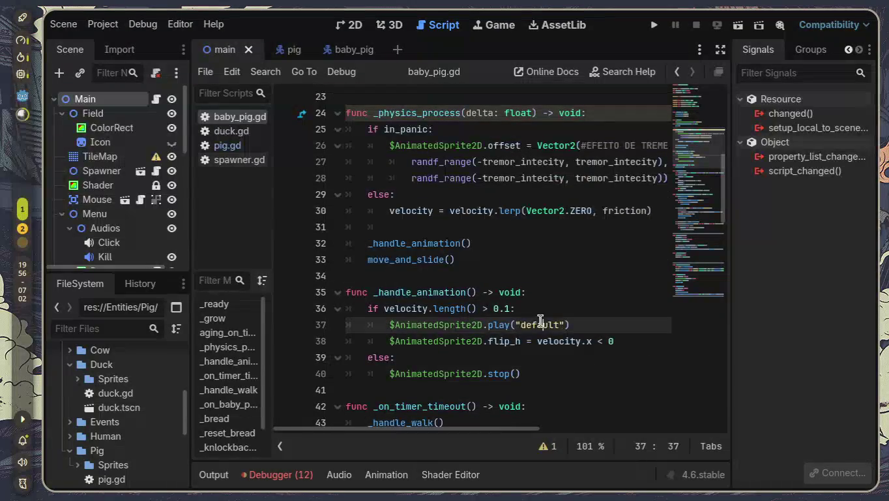
type("ad")
left_click(627, 365)
scroll(627, 366, "down", 6)
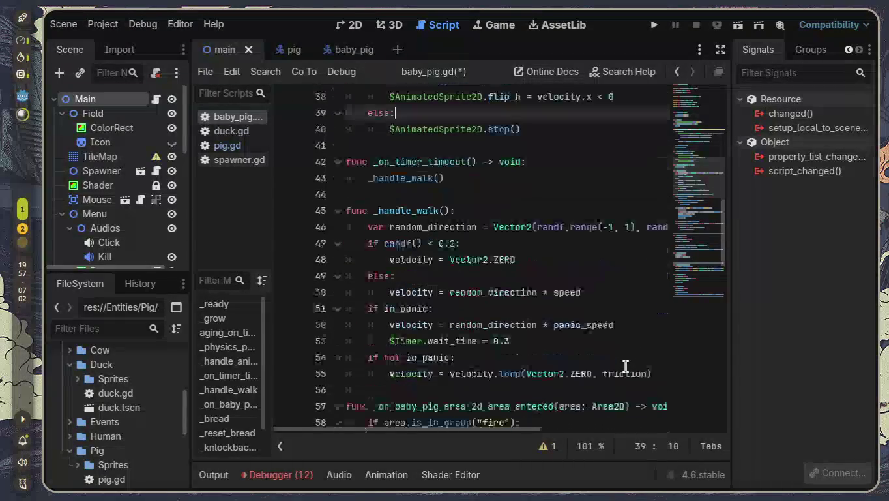
scroll(626, 366, "down", 4)
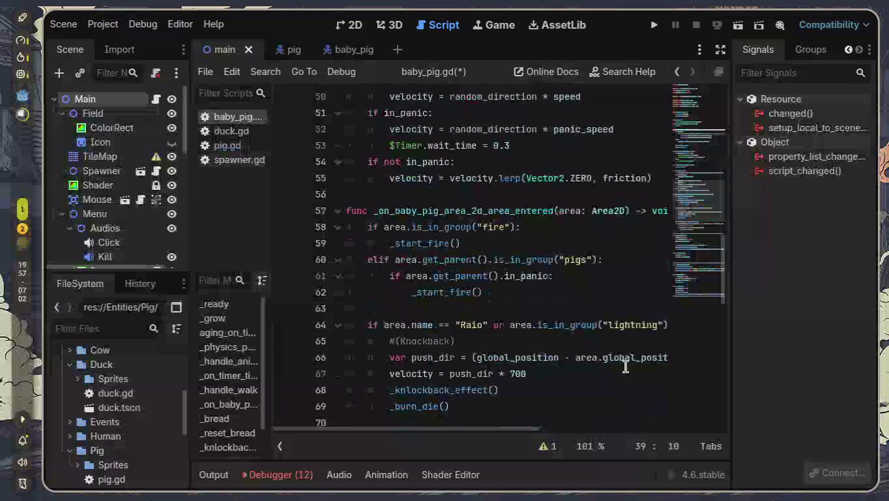
scroll(626, 367, "down", 6)
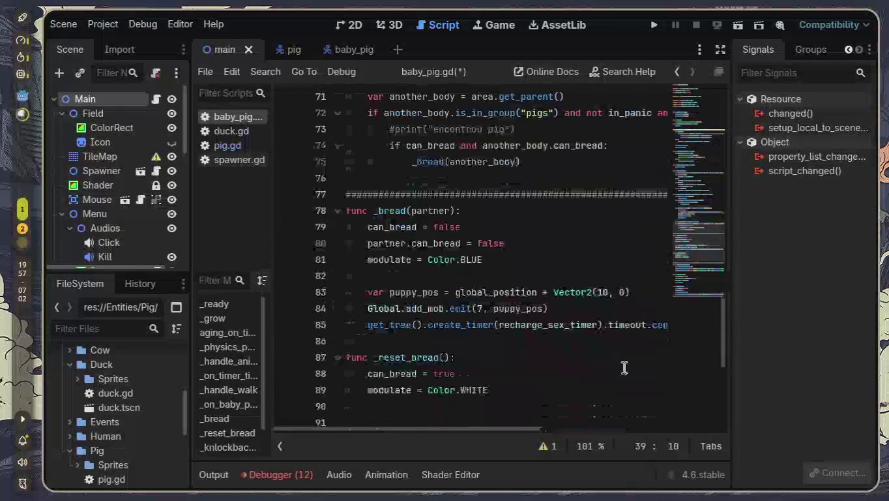
scroll(624, 368, "down", 5)
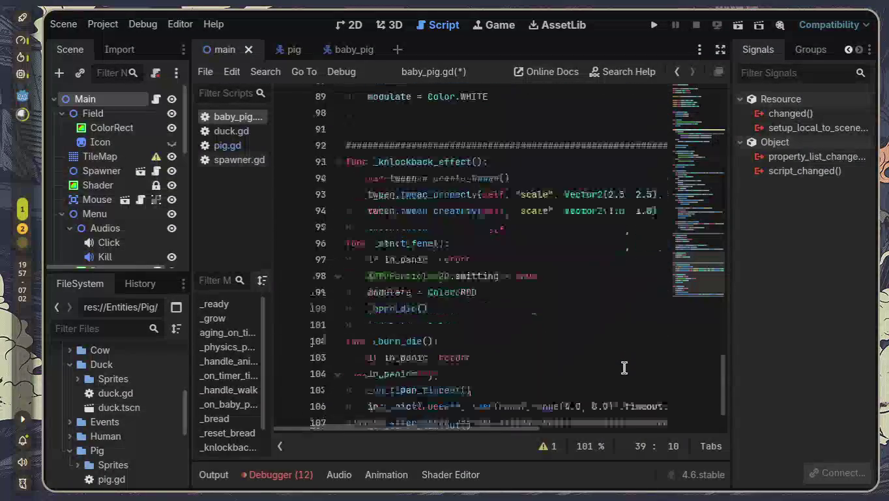
scroll(624, 368, "up", 15)
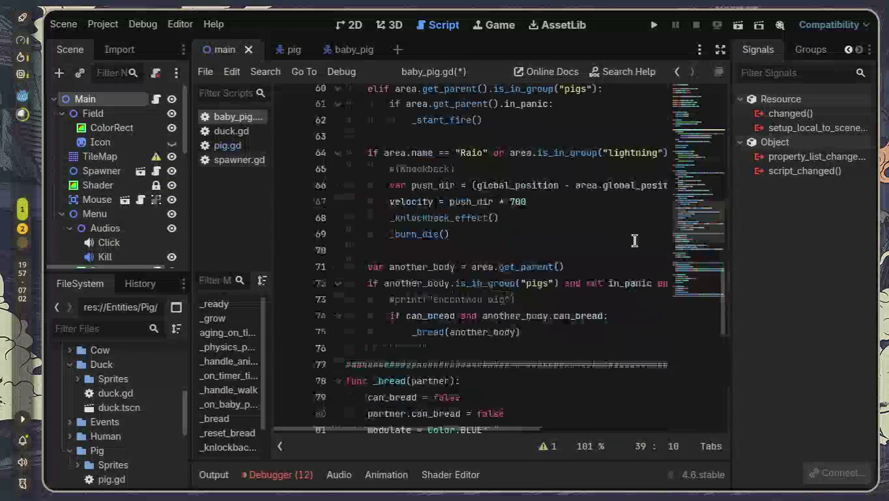
scroll(634, 240, "up", 11)
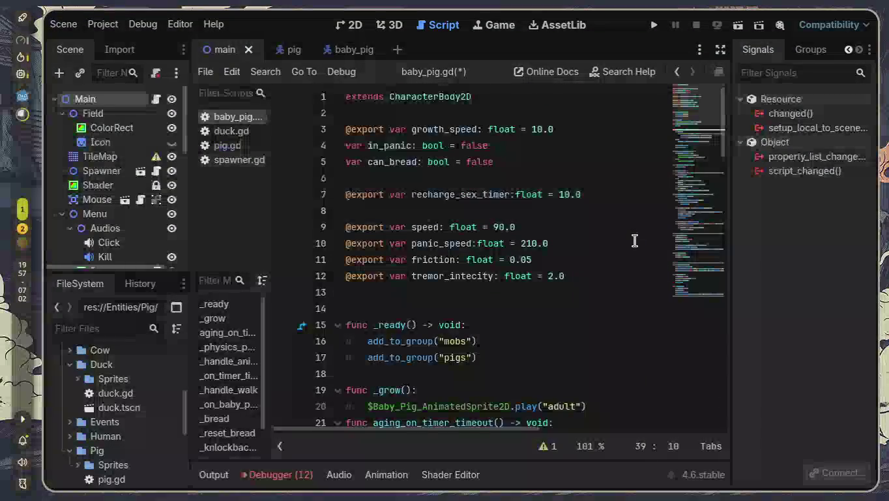
- Run the game to watch the pigs, stop it, collapse the Debugger and switch to baby_pig
left_click(653, 26)
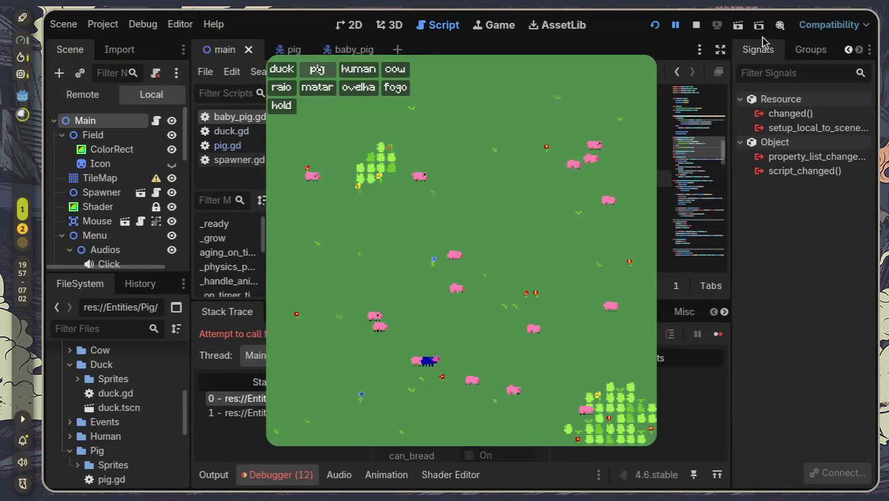
left_click(696, 25)
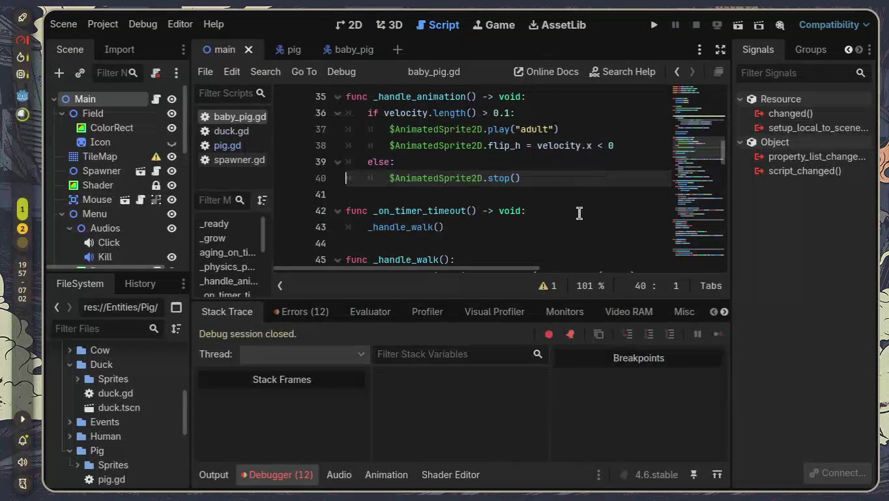
scroll(539, 186, "up", 1)
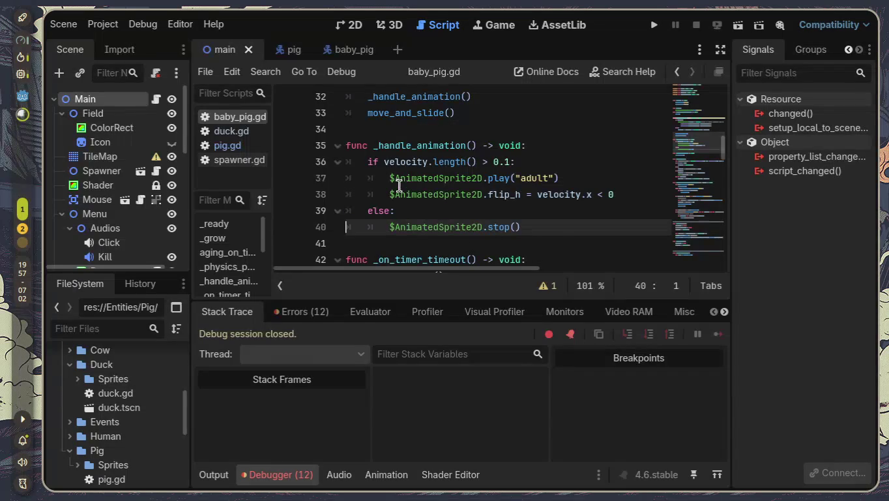
scroll(399, 185, "up", 3)
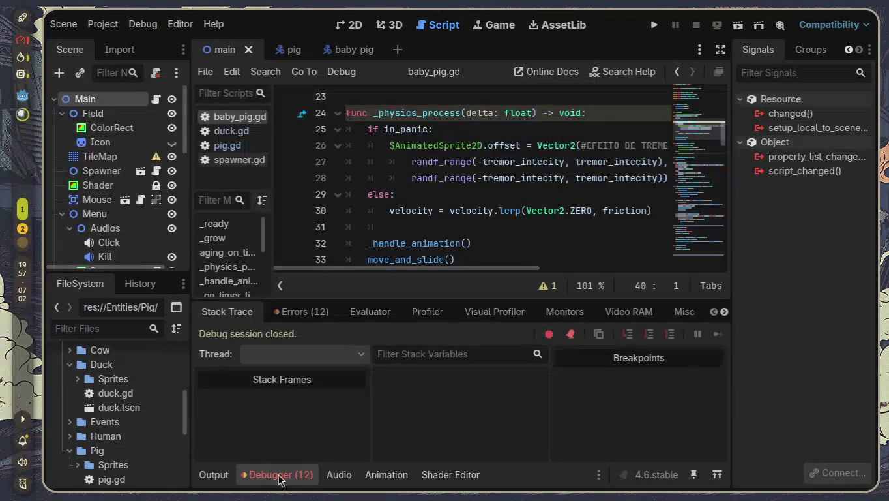
left_click(278, 477)
left_click(353, 50)
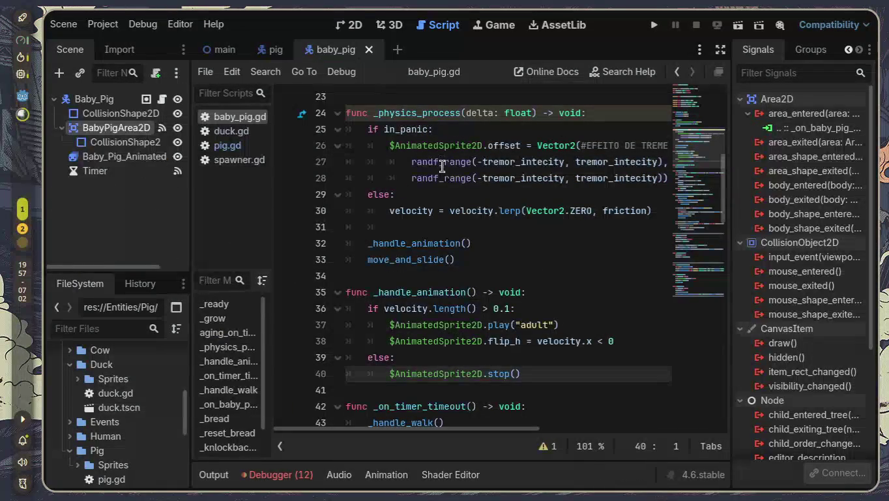
- Complete line 26's node path as $Baby_Pig_AnimatedSprite2D via autocomplete and copy the full path
mouse_move(406, 156)
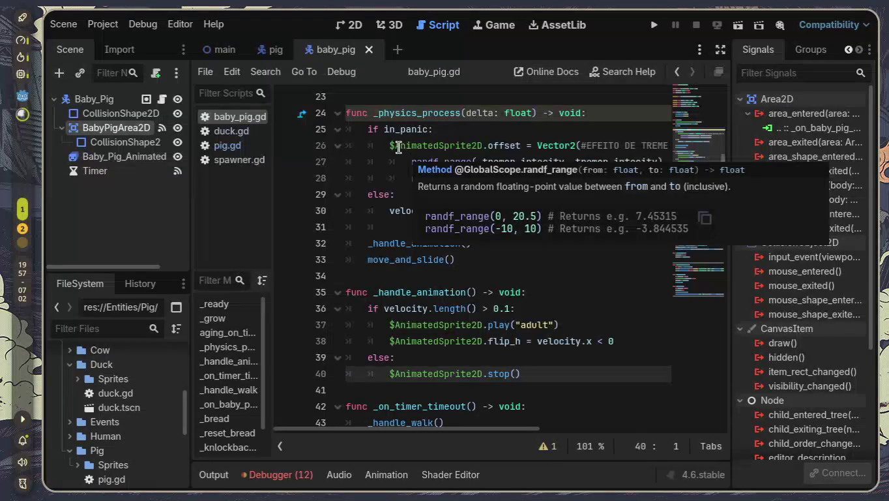
left_click(397, 146)
type("BAB")
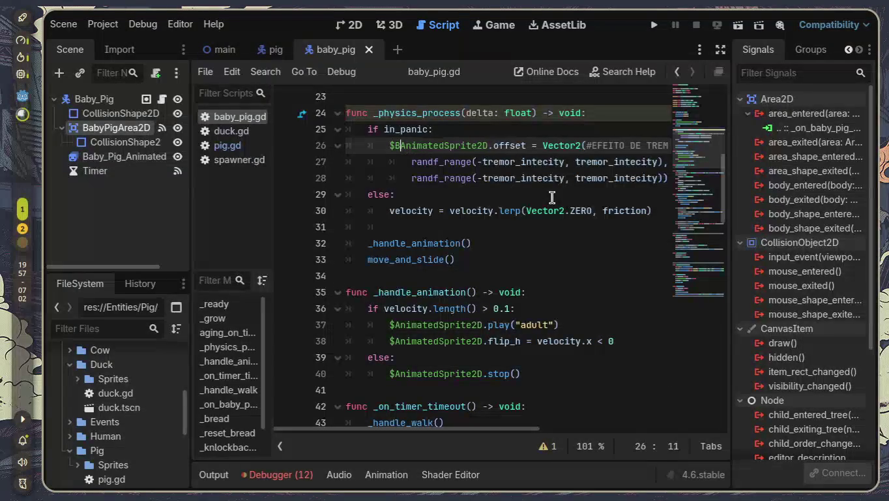
key("BackSpace")
key("BackSpace")
type("abyPig")
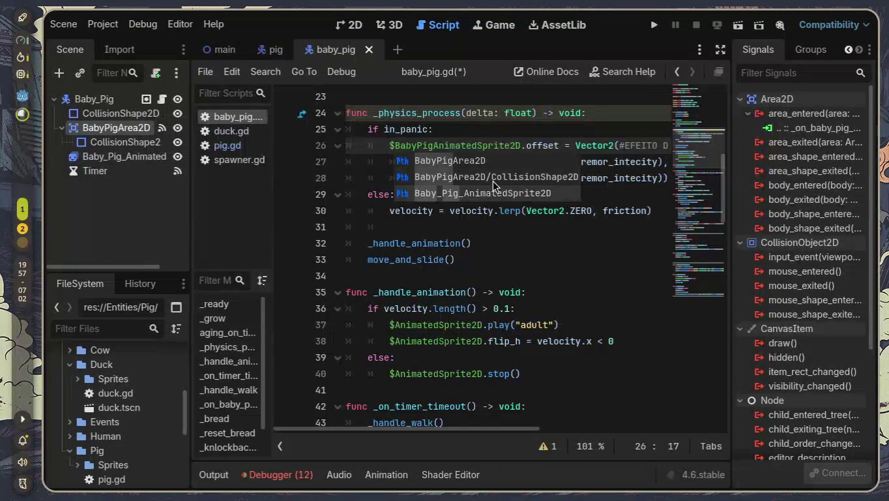
key("Down")
key("Down")
key("Return")
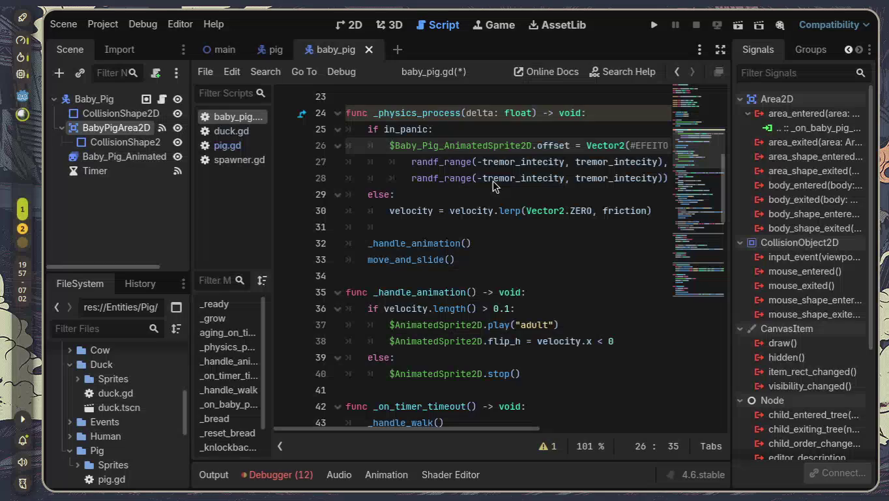
left_click_drag(392, 145, 535, 144)
key("ctrl+c")
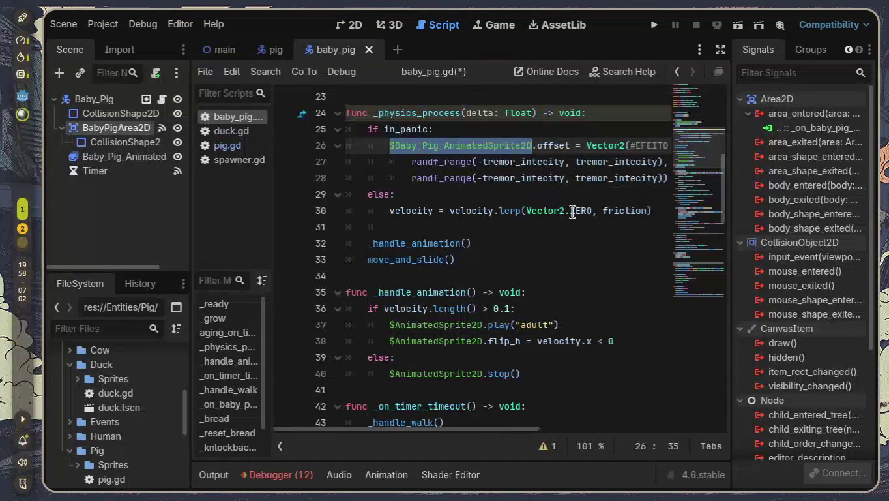
- Replace $AnimatedSprite2D on lines 37, 38 and 40 with $Baby_Pig_AnimatedSprite2D
double_click(444, 324)
key("ctrl+v")
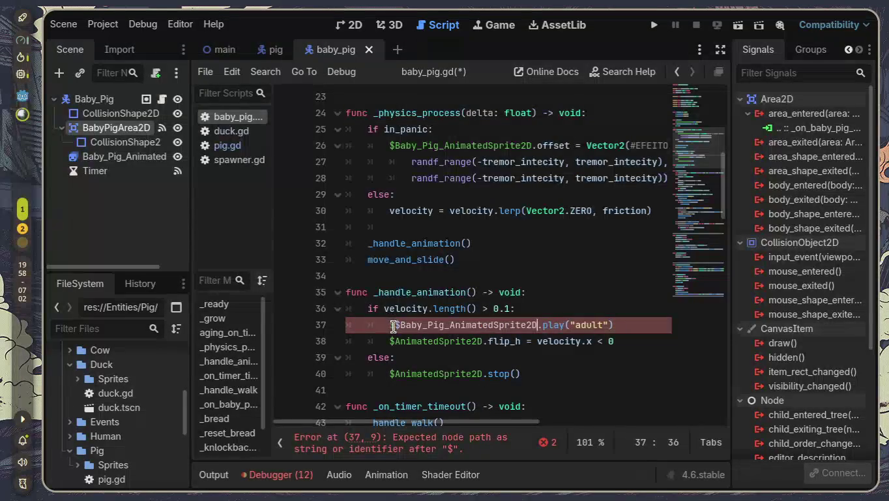
key("BackSpace")
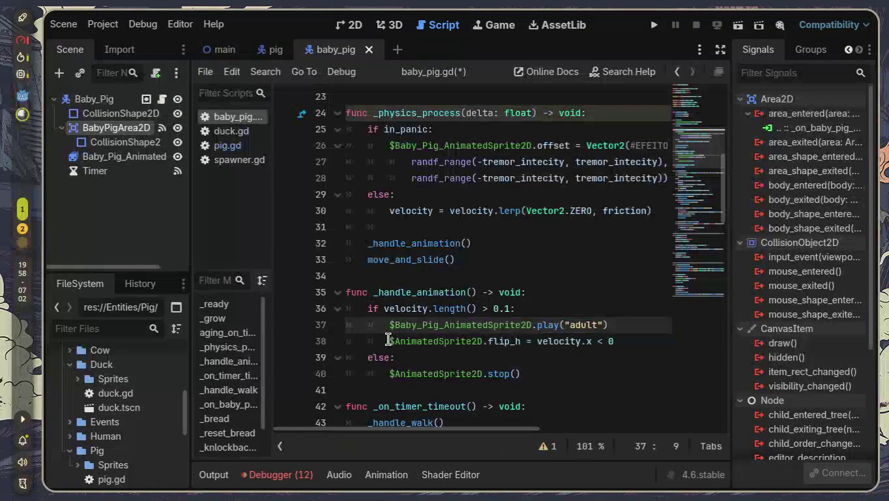
left_click(397, 341)
left_click_drag(399, 341, 484, 343)
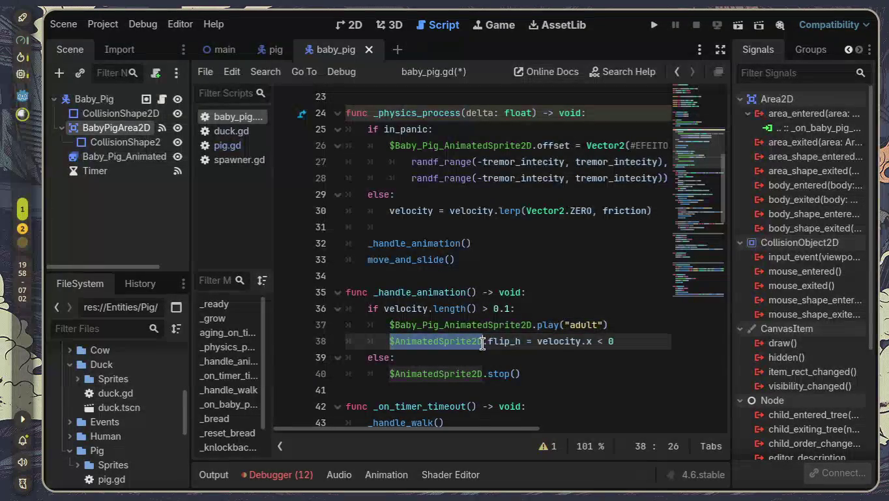
key("ctrl+v")
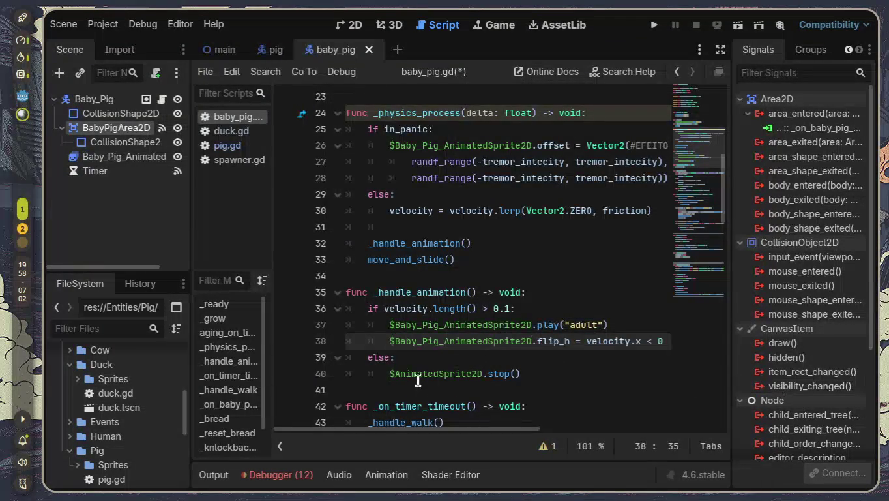
scroll(391, 366, "down", 1)
mouse_move(389, 324)
left_mouse_down()
mouse_move(574, 326)
mouse_move(482, 326)
left_mouse_up()
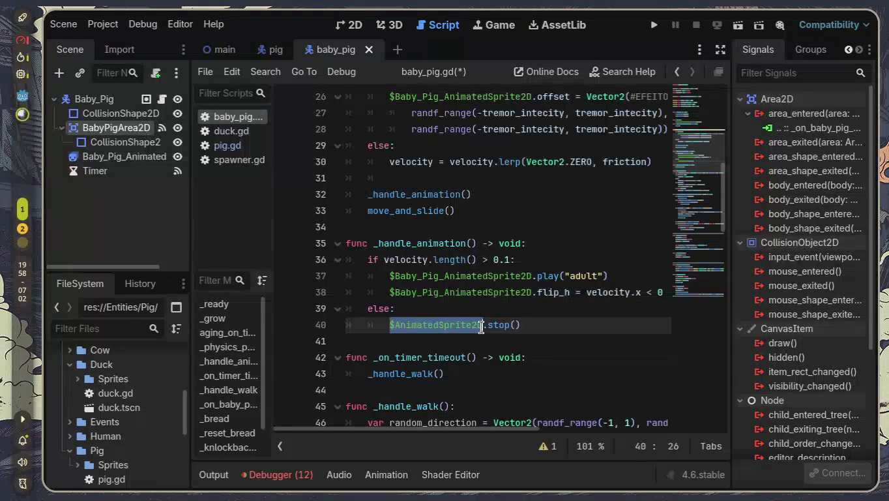
key("ctrl+v")
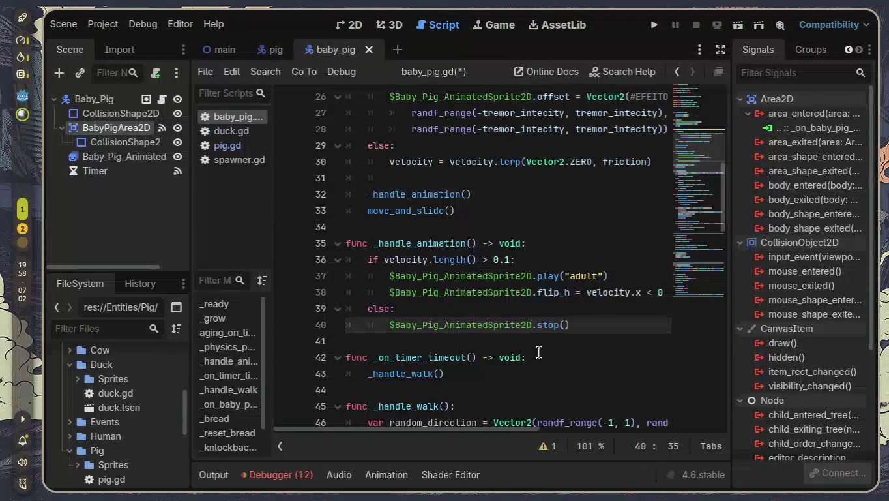
- Review baby_pig.gd's retargeted sprite references and save the script
scroll(538, 353, "up", 5)
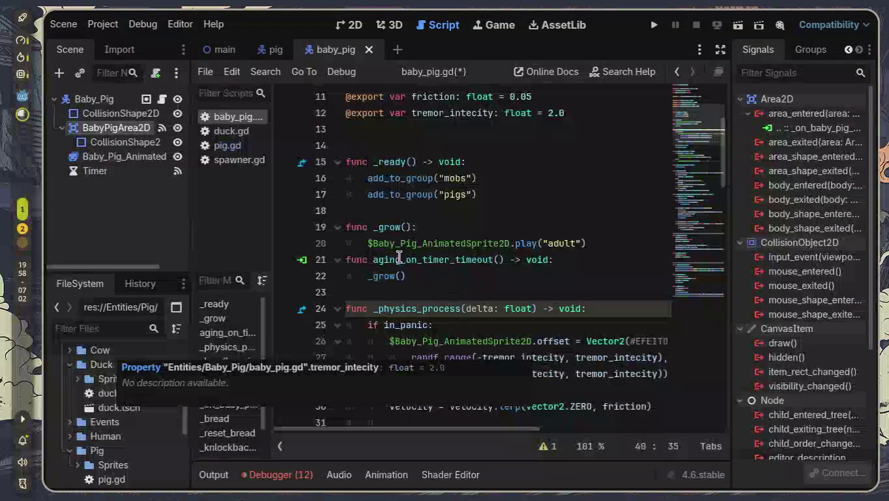
scroll(450, 344, "down", 10)
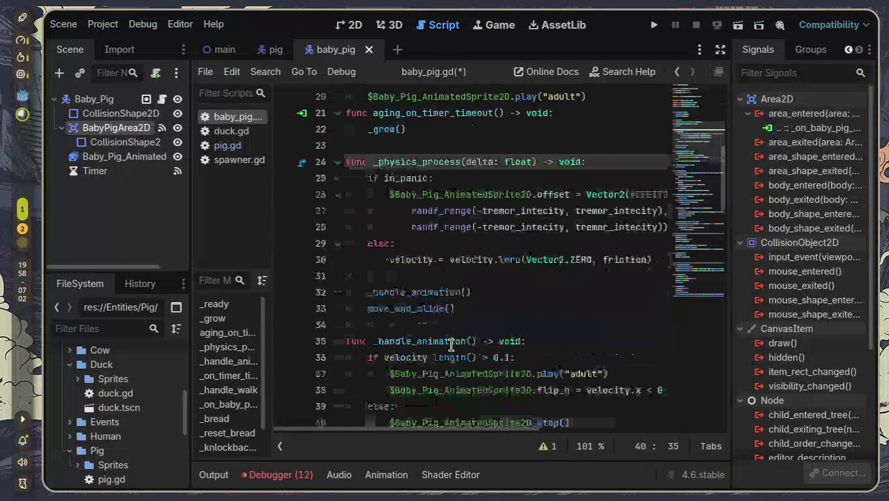
scroll(453, 342, "down", 9)
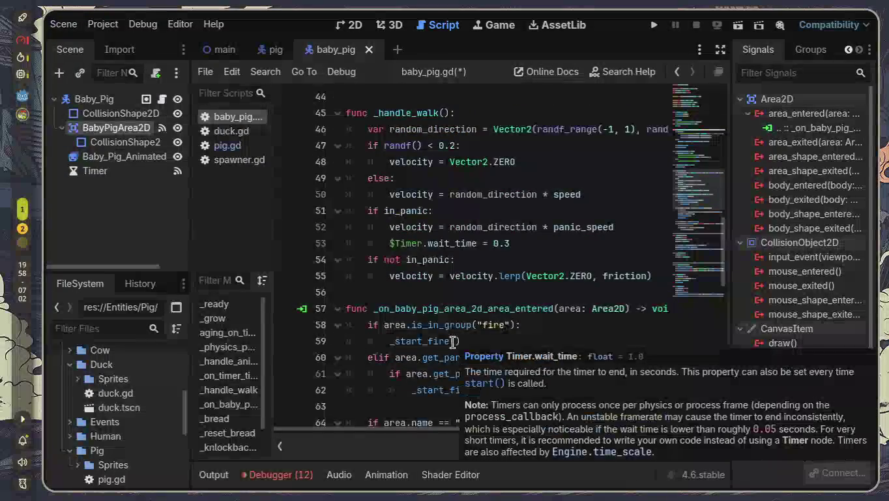
scroll(464, 345, "down", 7)
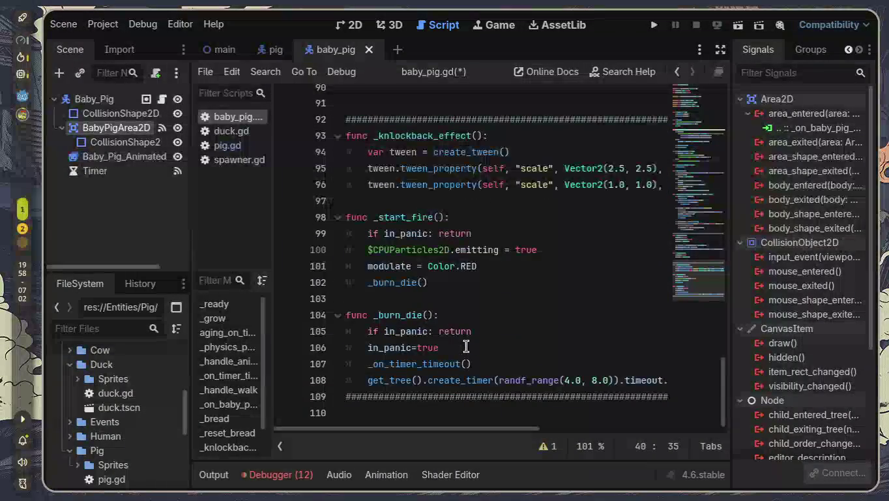
key("ctrl+s")
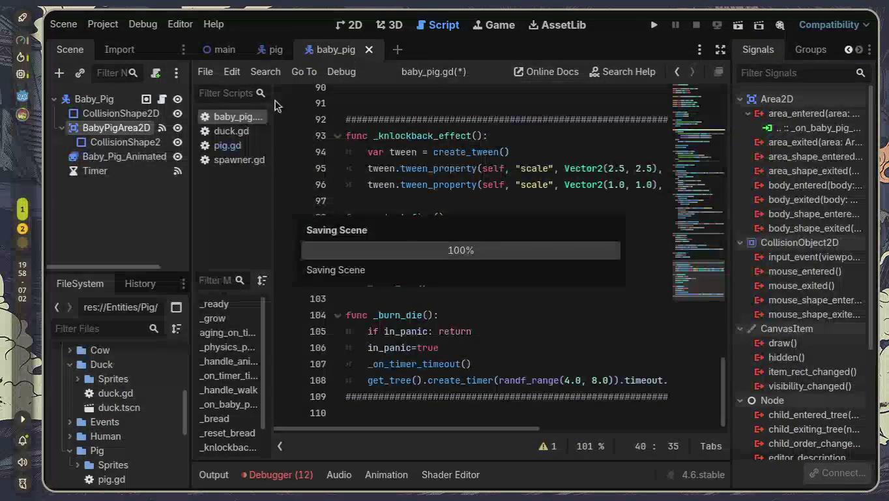
- Run the main scene to watch the updated baby pigs, then stop the game with F8
left_click(738, 26)
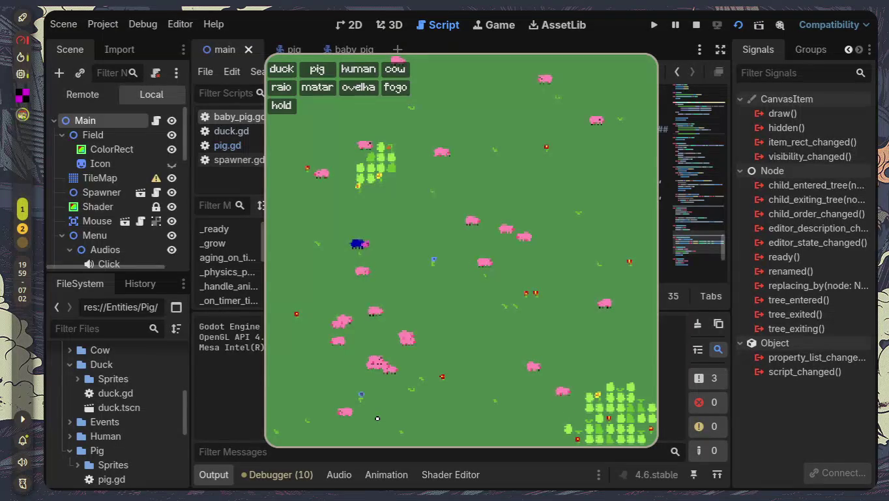
key("F8")
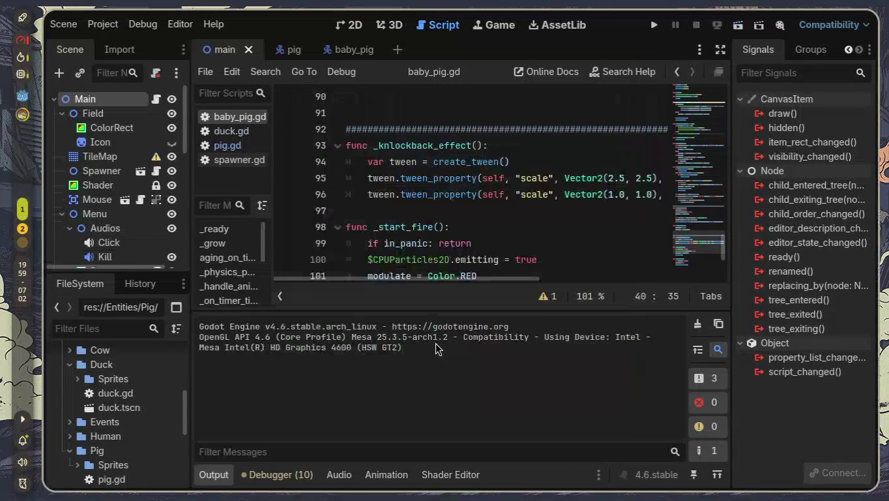
- Collapse the output log and hide the side docks for a wider view of baby_pig.gd
left_click(227, 477)
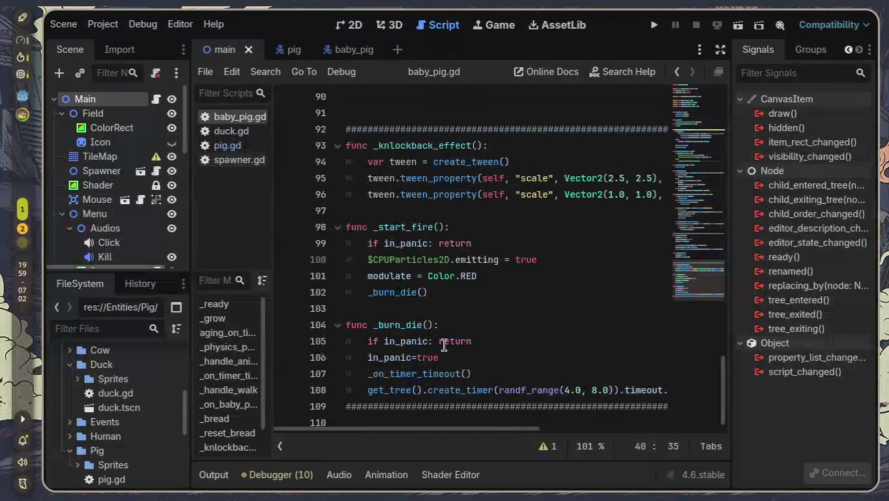
scroll(403, 362, "up", 3)
scroll(451, 342, "up", 5)
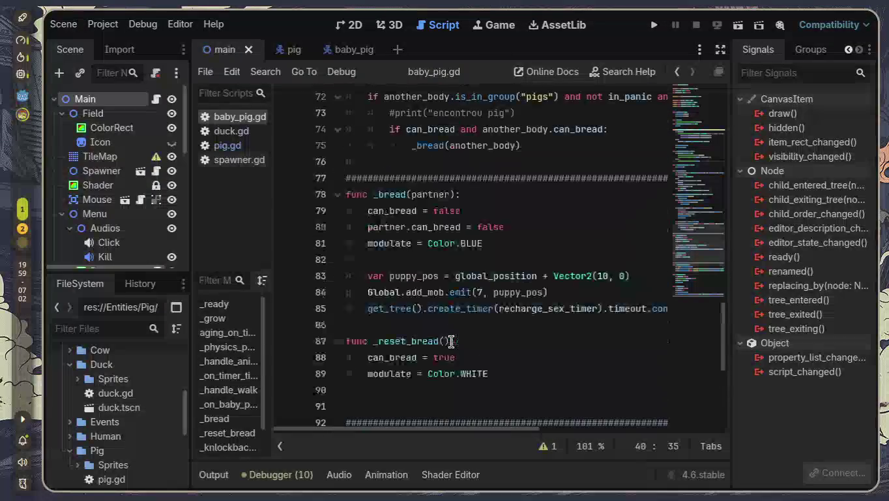
scroll(450, 343, "up", 3)
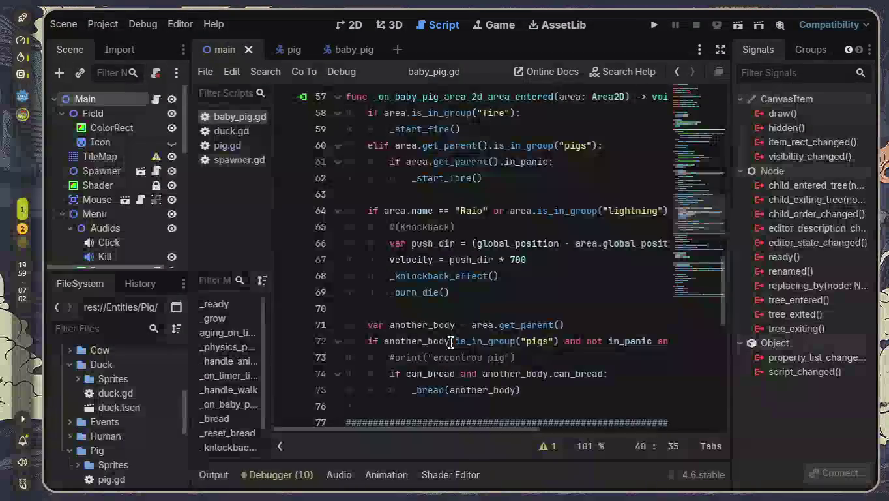
scroll(451, 343, "up", 5)
scroll(450, 343, "up", 1)
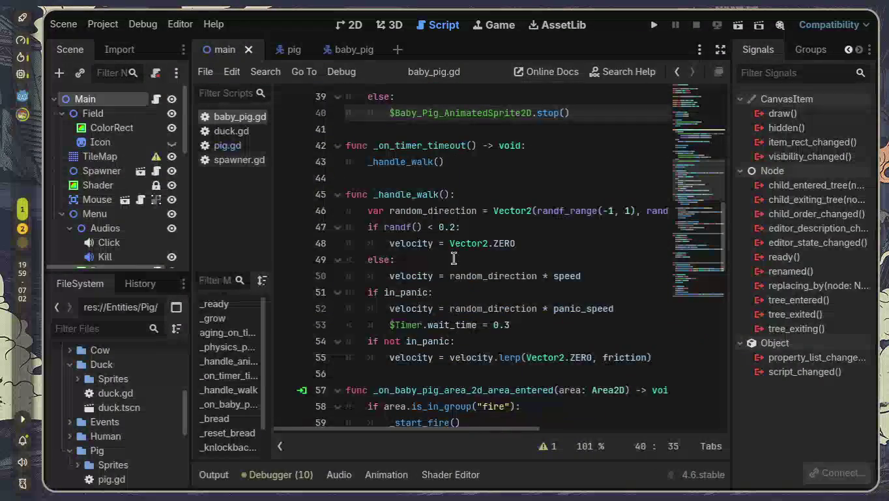
left_click(721, 50)
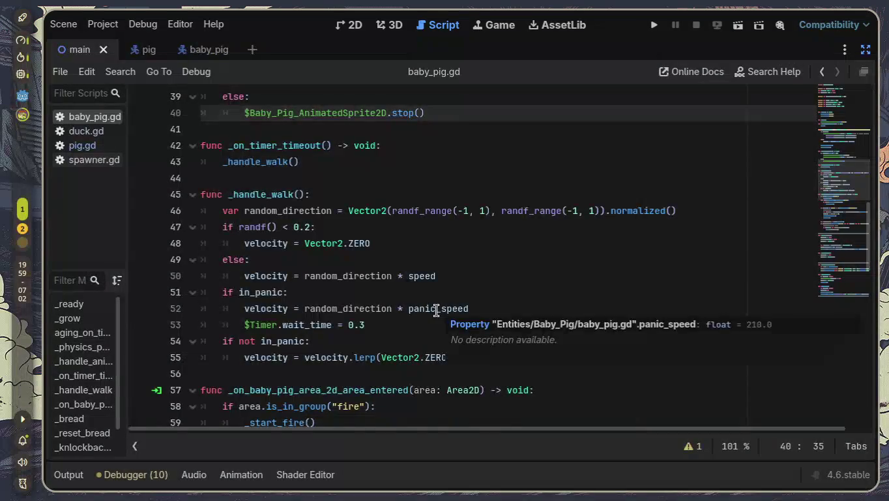
- Review the _on_timer_timeout function calling _handle_walk, then restore the Scene, FileSystem and Signals docks
scroll(439, 310, "up", 6)
scroll(436, 311, "up", 7)
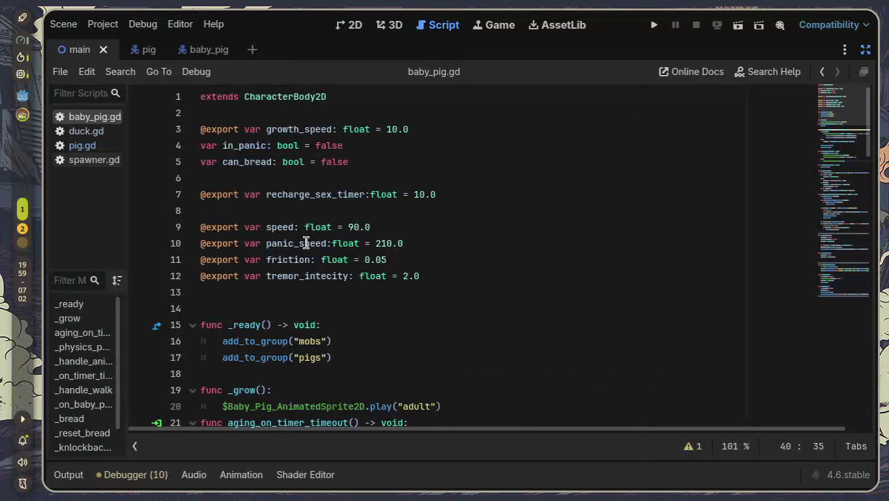
scroll(369, 282, "down", 5)
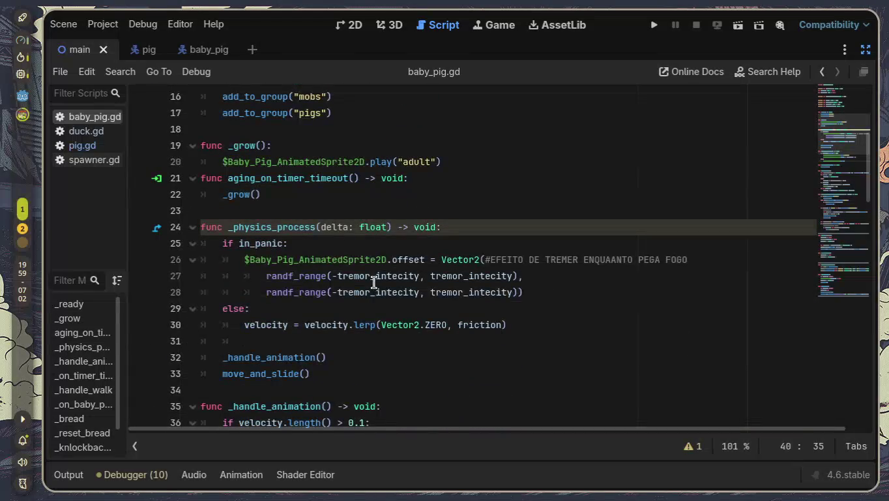
scroll(378, 282, "down", 3)
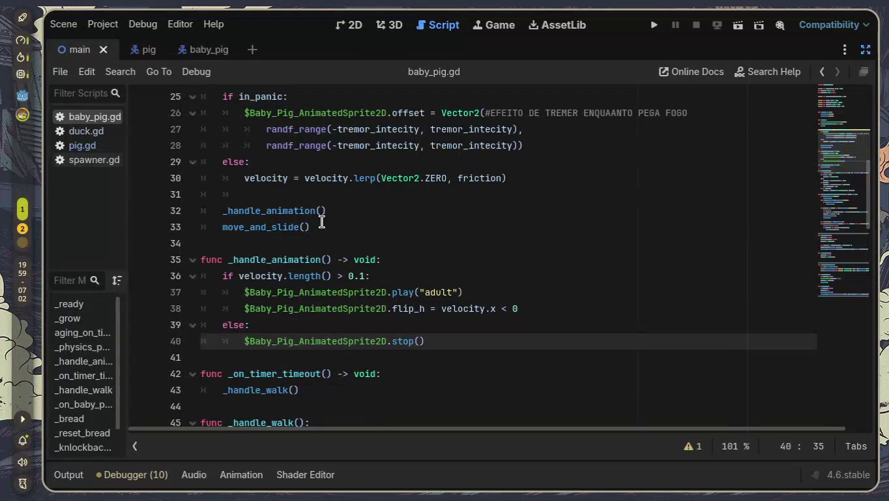
scroll(355, 269, "down", 1)
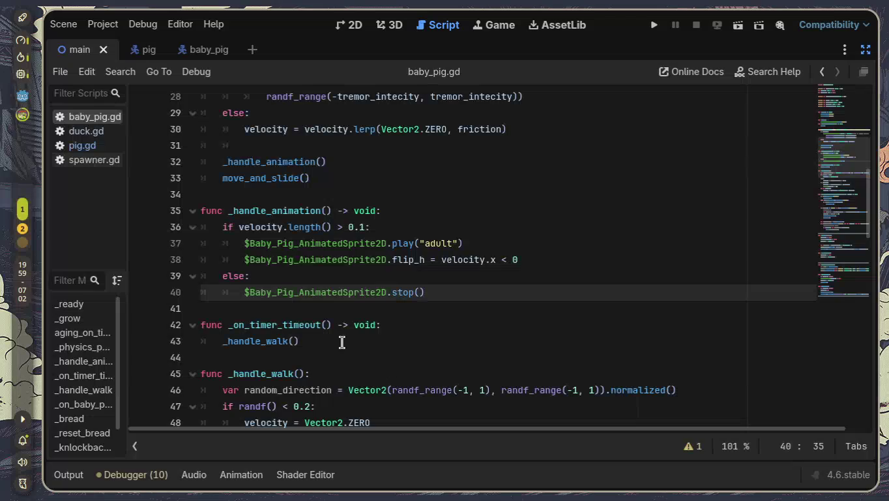
left_click_drag(231, 324, 386, 324)
left_click(408, 344)
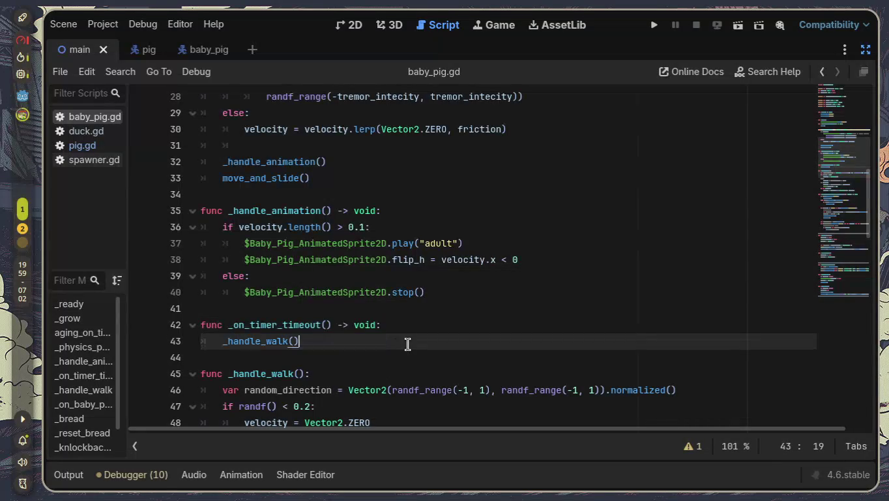
left_click(866, 50)
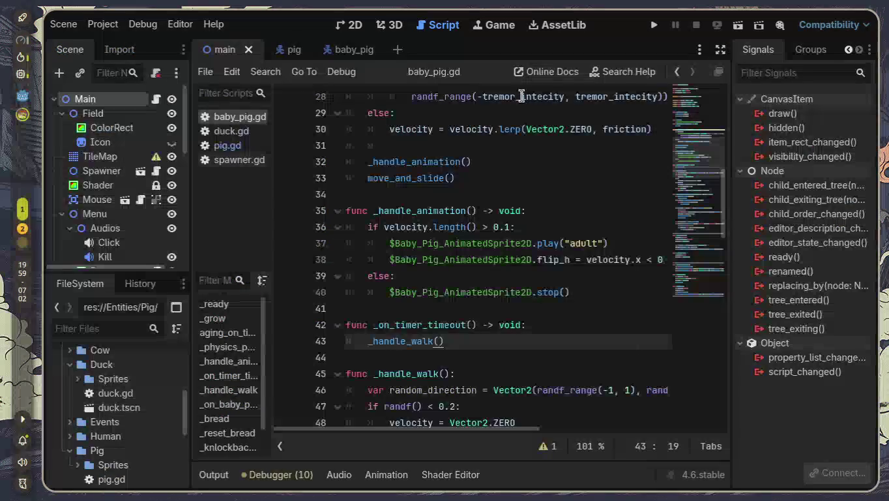
- Add a Timer child named WalkTimer to Baby_Pig and connect its timeout signal to the script
left_click(344, 52)
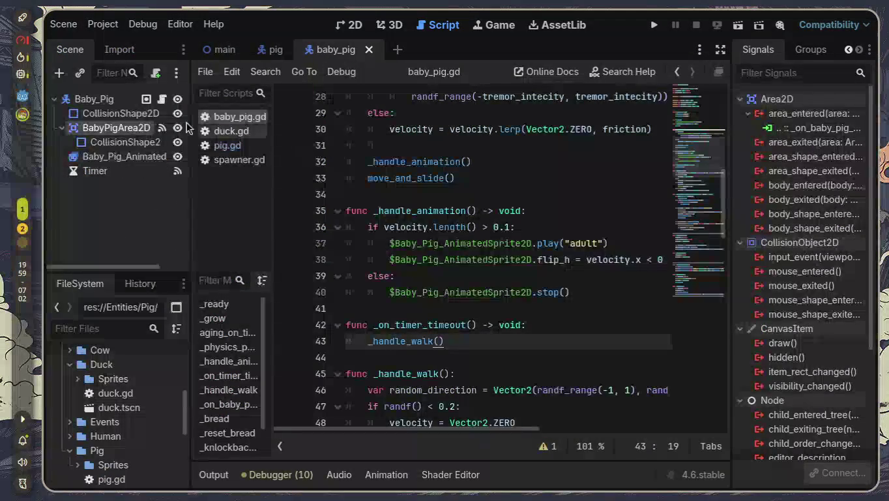
left_click(105, 99)
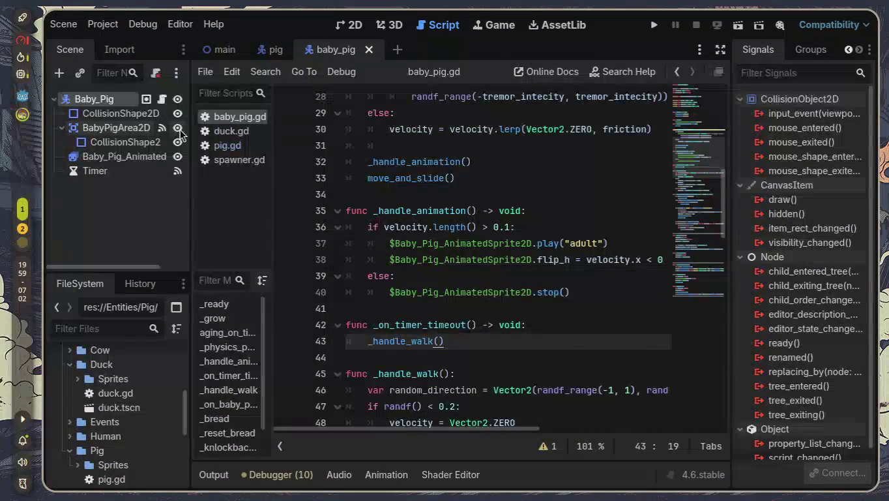
key("ctrl+a")
type("timer")
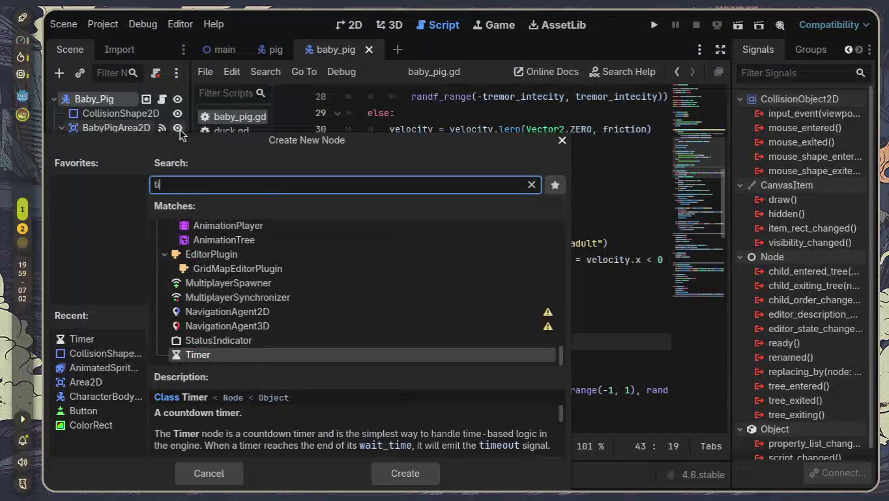
key("Return")
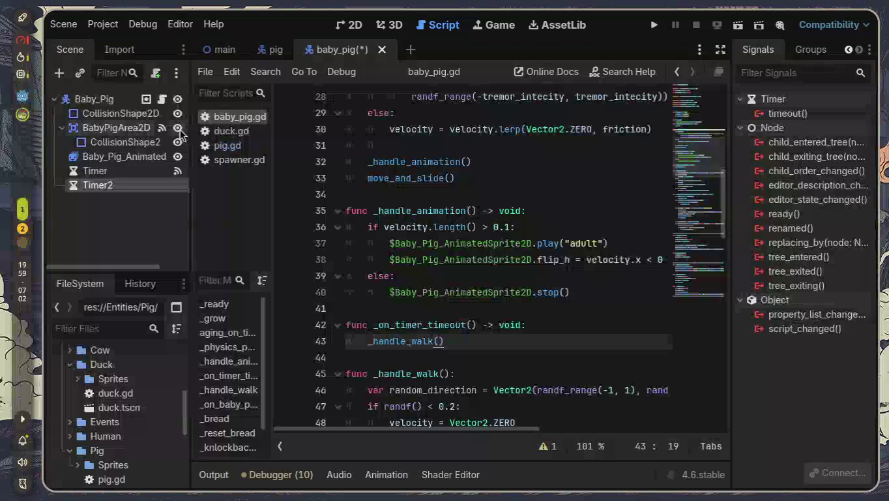
double_click(130, 189)
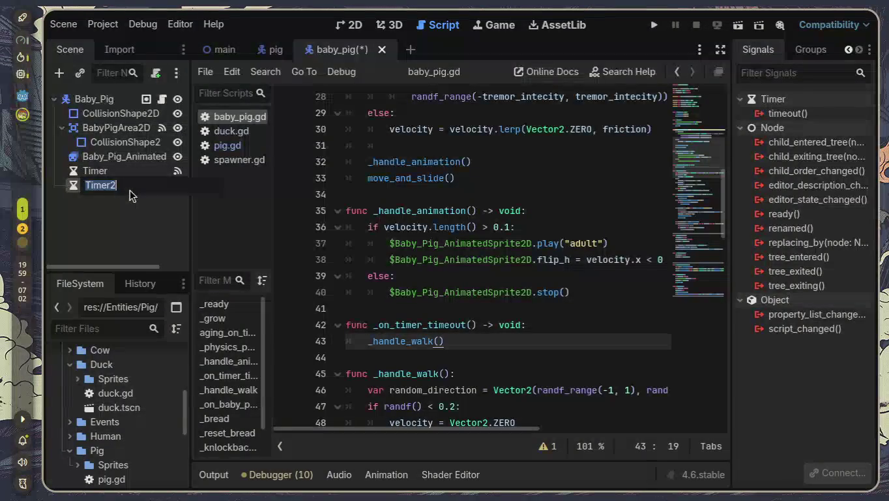
type("Walk")
type("Timer")
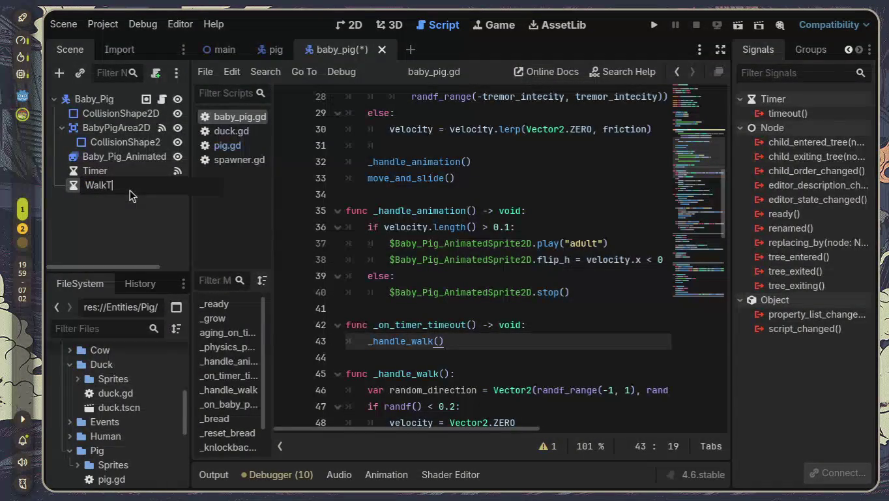
key("Return")
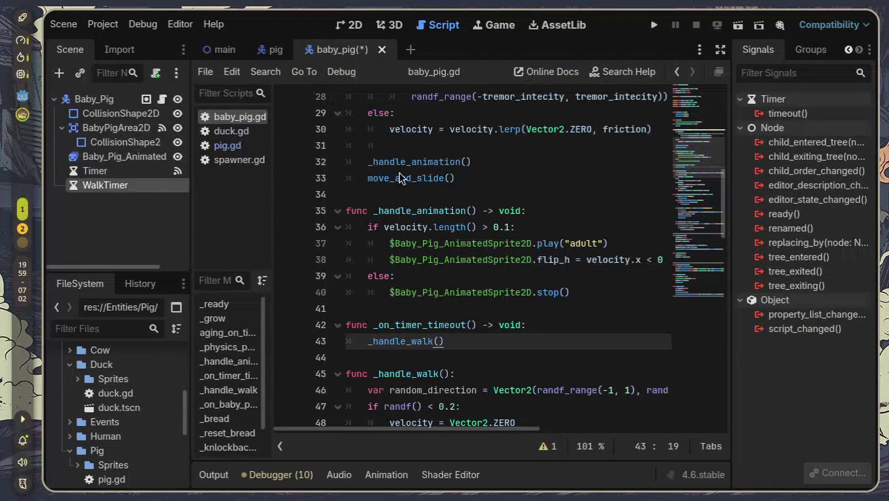
double_click(788, 115)
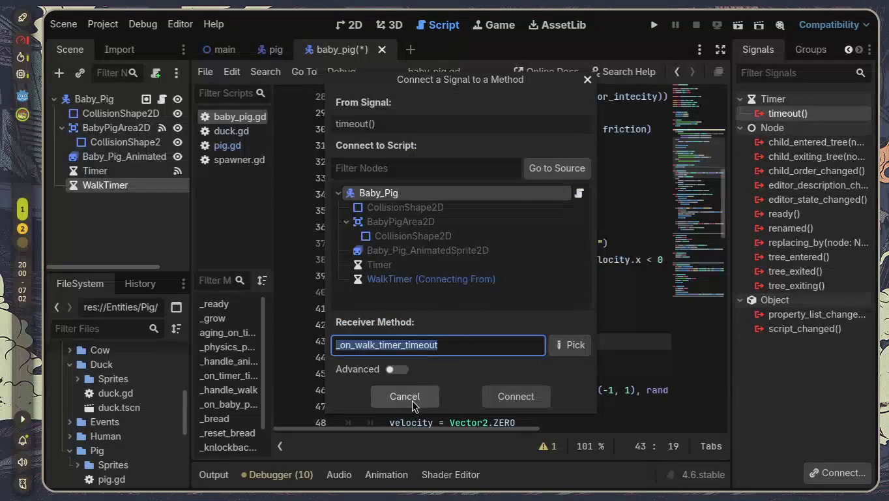
left_click(524, 398)
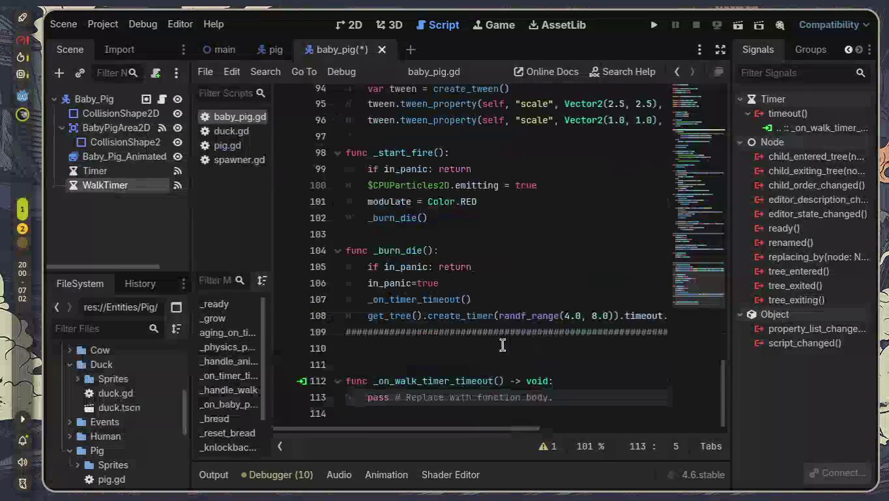
- Move the generated _on_walk_timer_timeout stub from the script's end to line 42, above _on_timer_timeout
left_click_drag(418, 389, 331, 378)
key("ctrl+c")
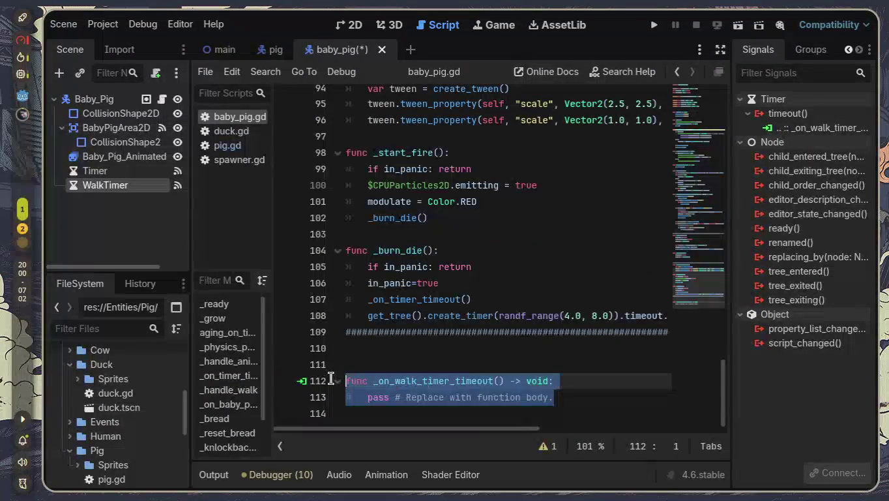
key("BackSpace")
scroll(440, 342, "up", 10)
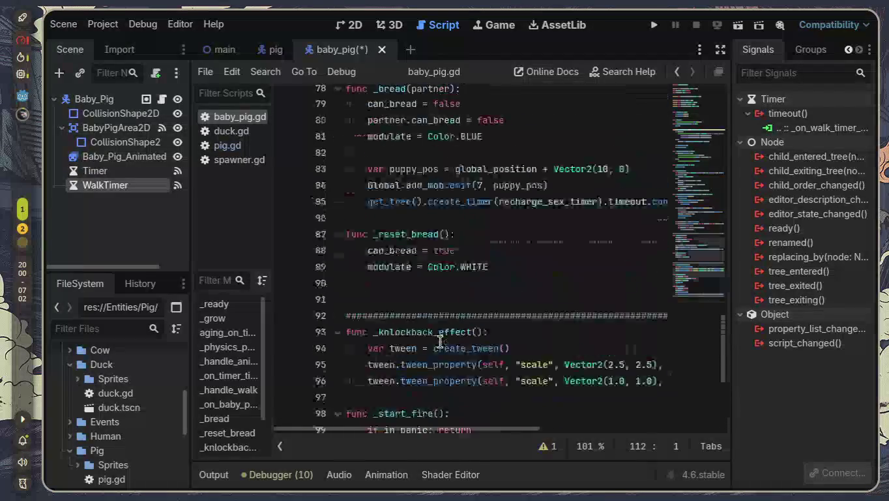
scroll(439, 341, "up", 7)
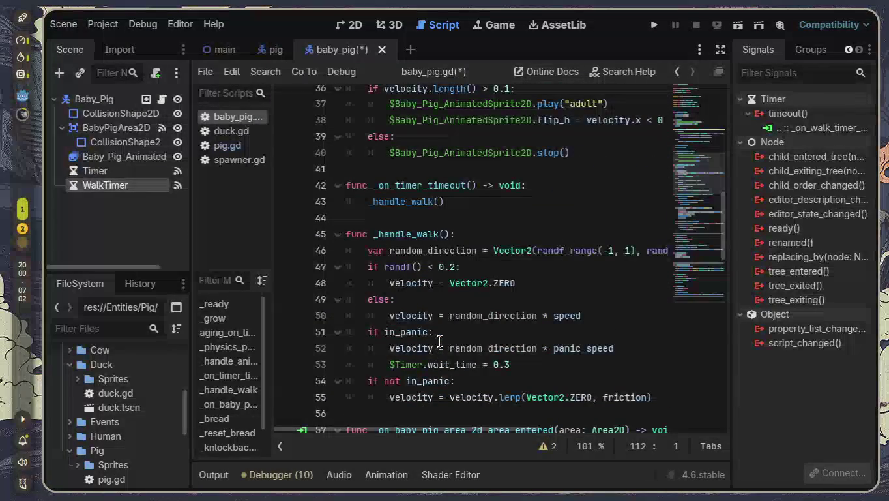
scroll(440, 341, "up", 3)
scroll(439, 341, "up", 2)
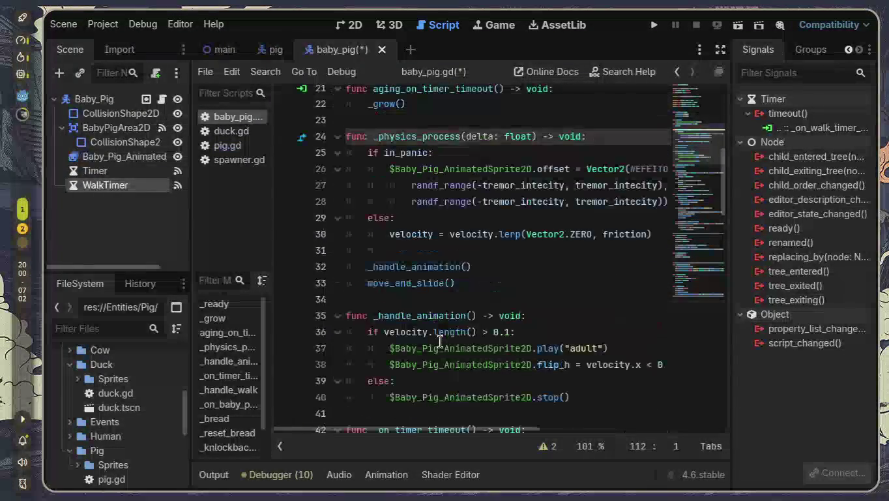
scroll(440, 341, "down", 1)
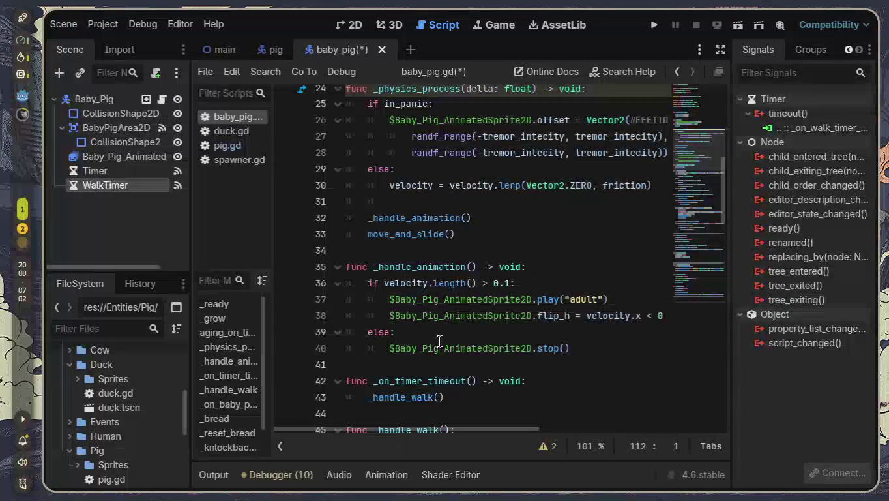
scroll(440, 341, "down", 1)
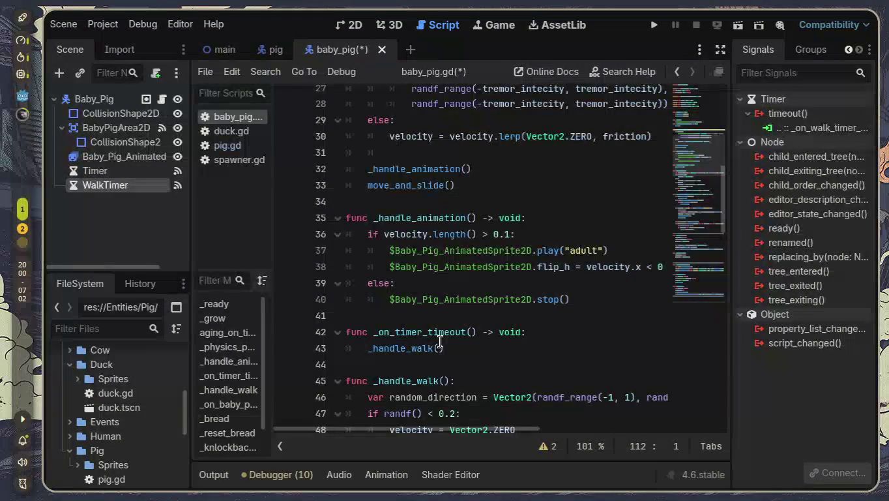
scroll(440, 341, "down", 1)
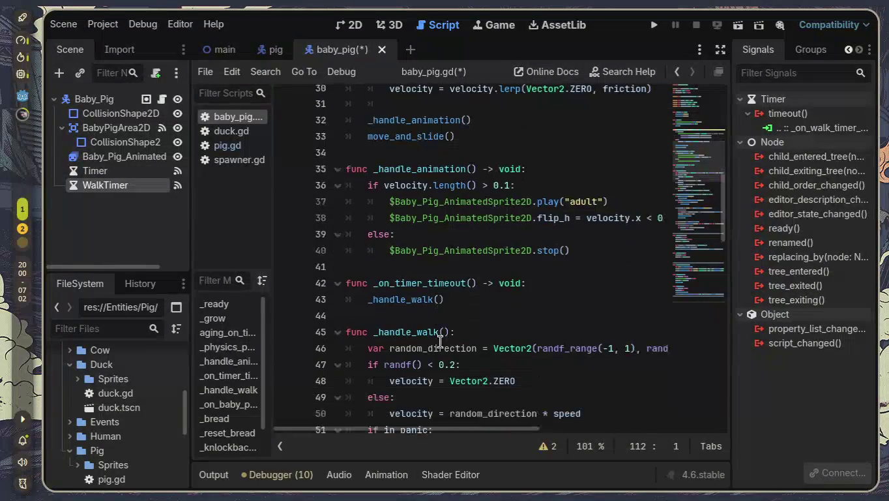
left_click(443, 268)
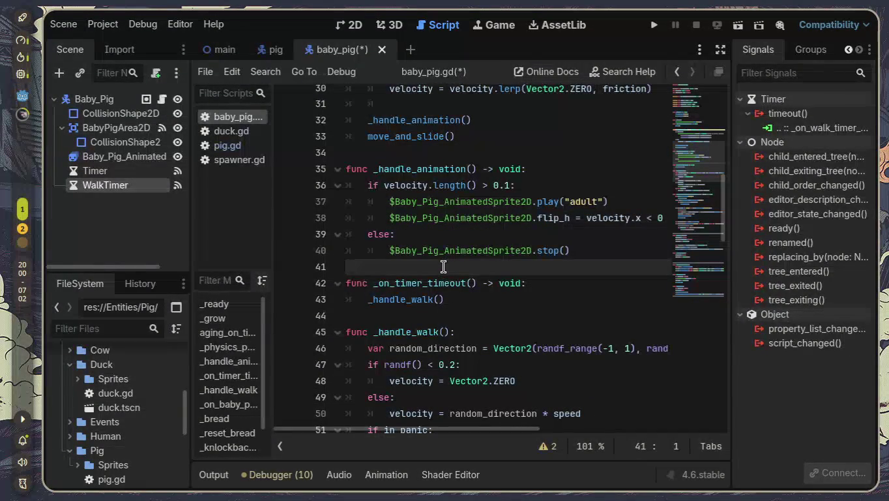
key("Return")
key("Return")
key("Return")
key("Up")
key("Up")
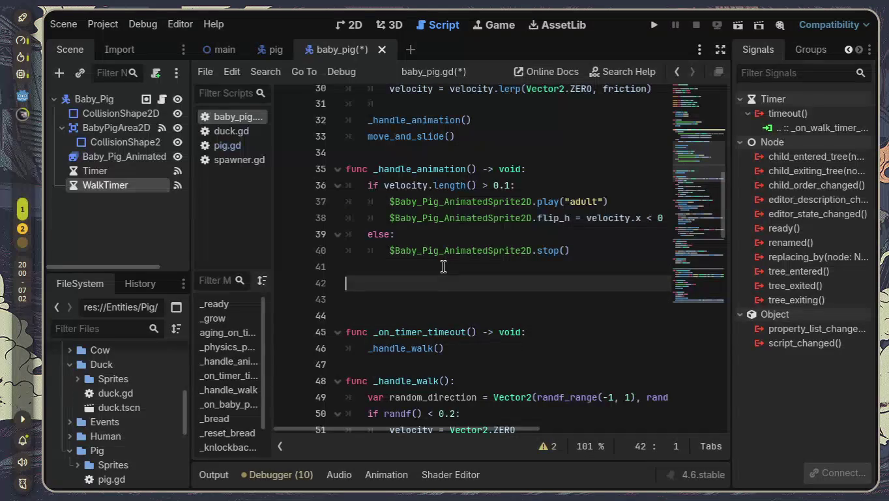
key("ctrl+v")
key("Return")
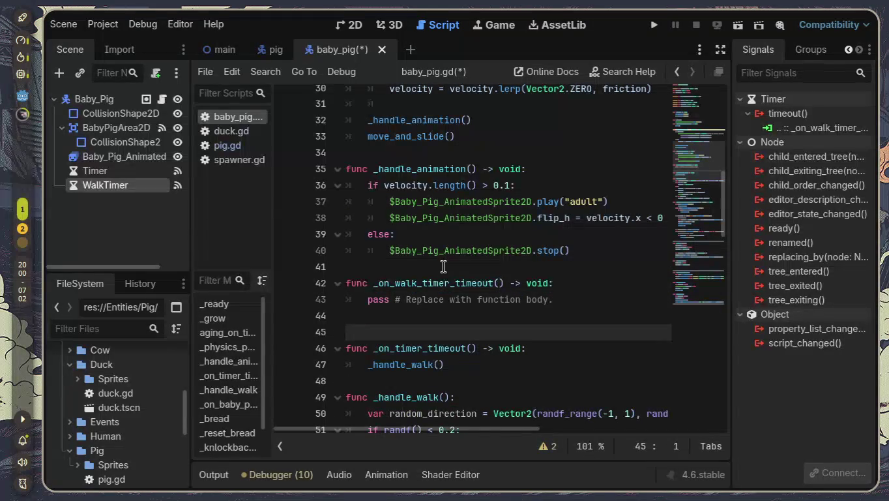
key("BackSpace")
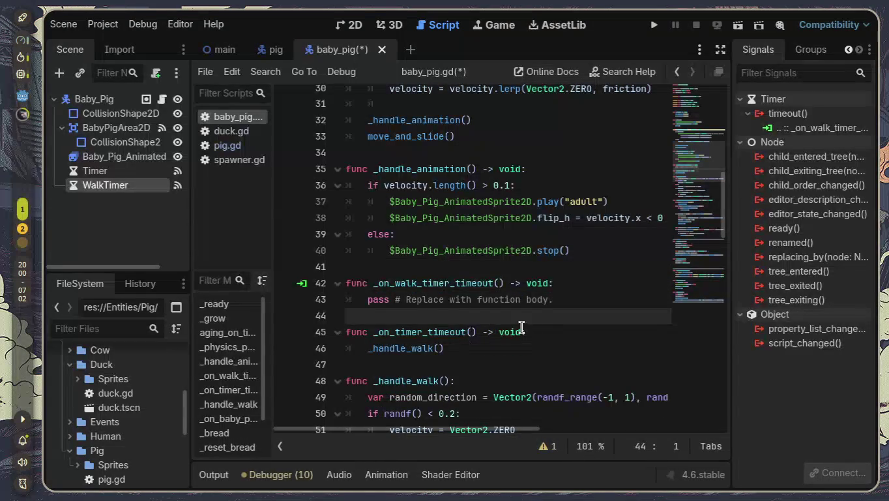
- Delete the old _on_timer_timeout header and the pass line so _on_walk_timer_timeout calls _handle_walk()
mouse_move(538, 333)
left_mouse_down()
mouse_move(437, 332)
mouse_move(278, 314)
left_mouse_up()
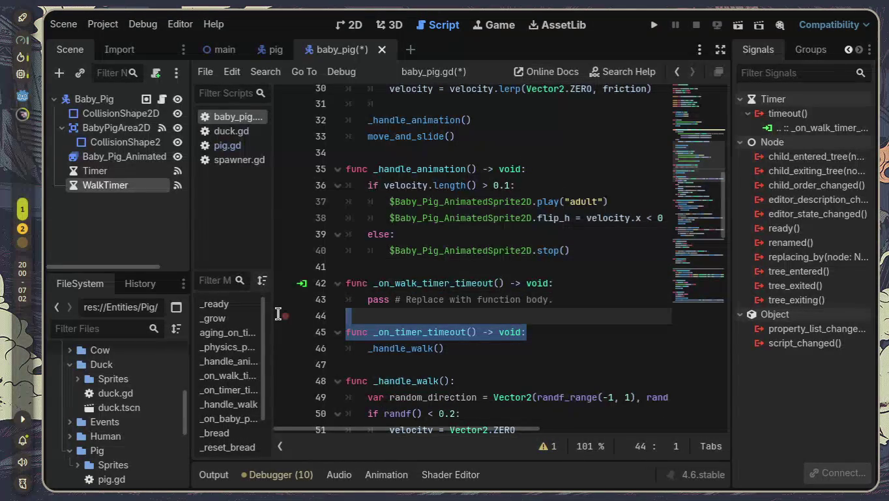
key("BackSpace")
key("BackSpace")
left_click_drag(544, 291, 349, 301)
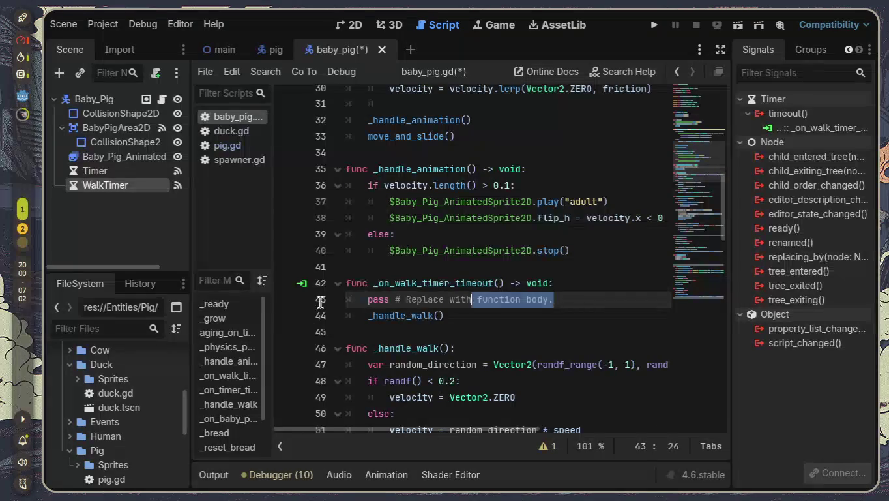
key("BackSpace")
key("BackSpace")
scroll(484, 315, "down", 1)
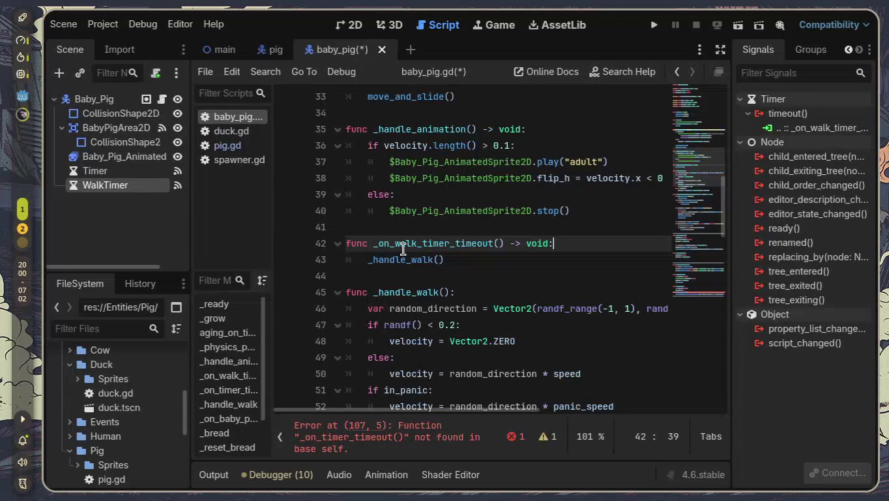
- Replace the undefined _on_timer_timeout() call on line 107 with _on_walk_timer_timeout() via autocomplete
scroll(403, 248, "down", 15)
scroll(442, 270, "down", 5)
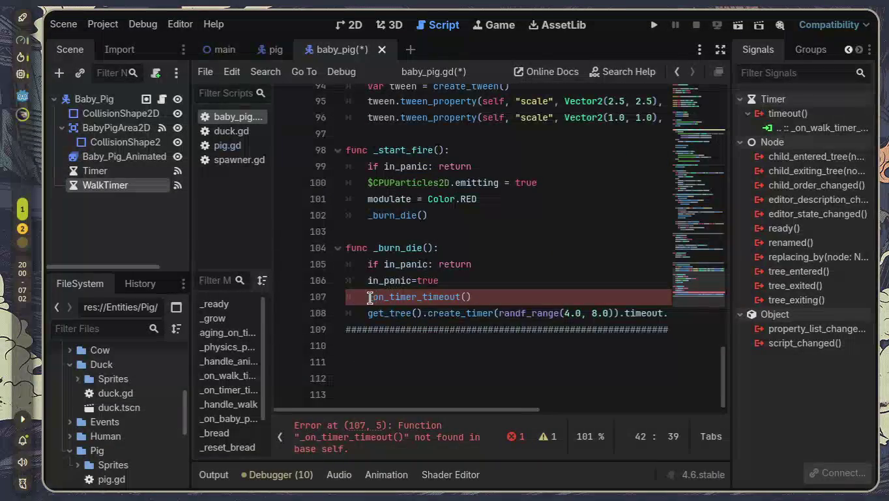
left_click(371, 298)
left_click_drag(474, 298, 367, 297)
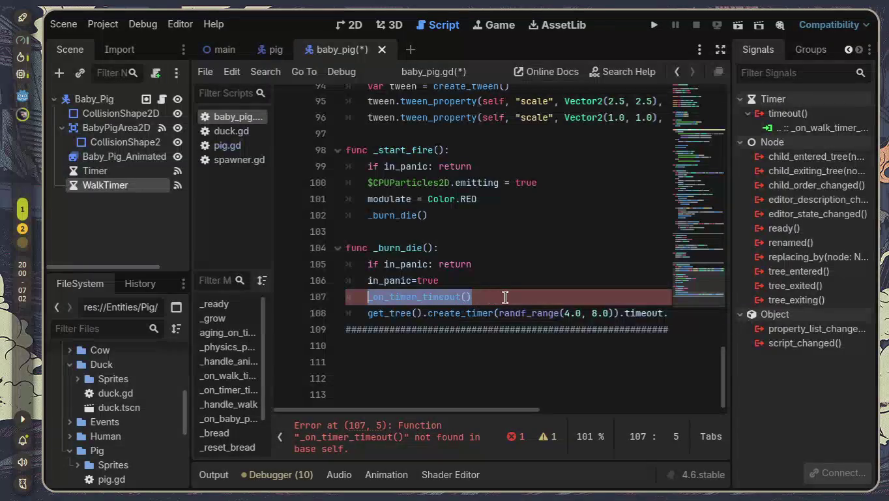
key("BackSpace")
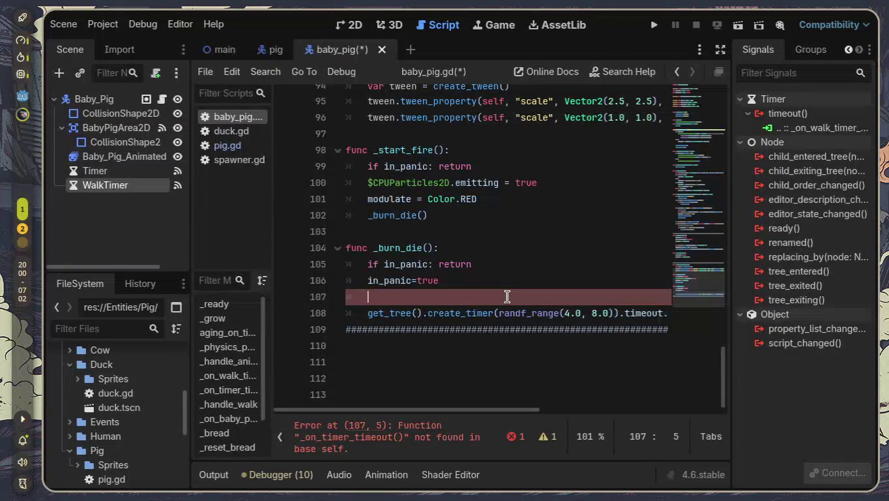
type("_on")
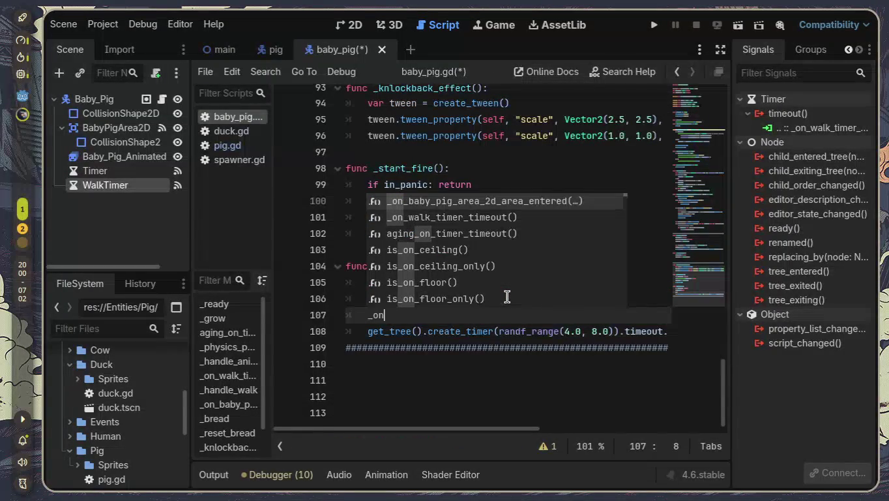
key("Down")
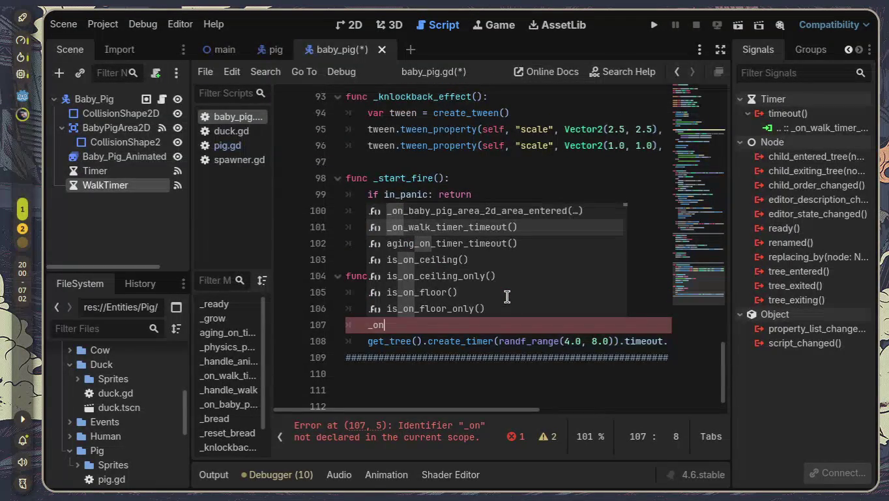
key("Return")
scroll(507, 296, "up", 10)
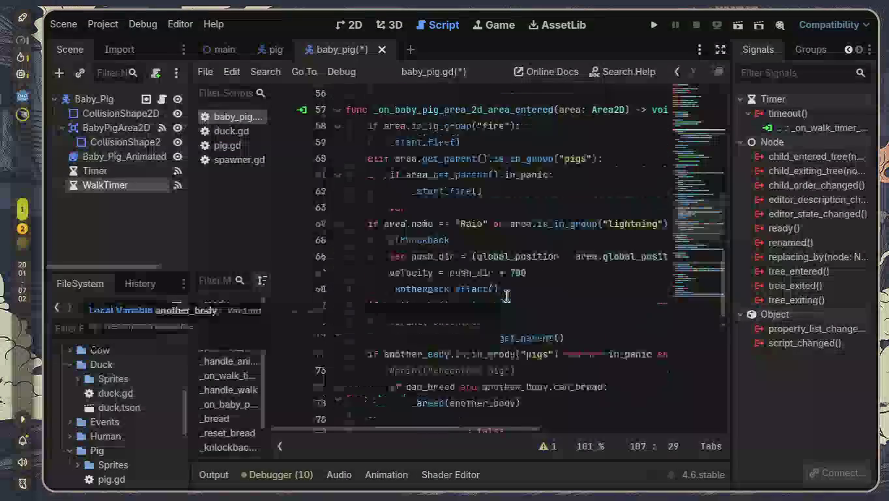
scroll(507, 297, "up", 7)
scroll(452, 297, "down", 2)
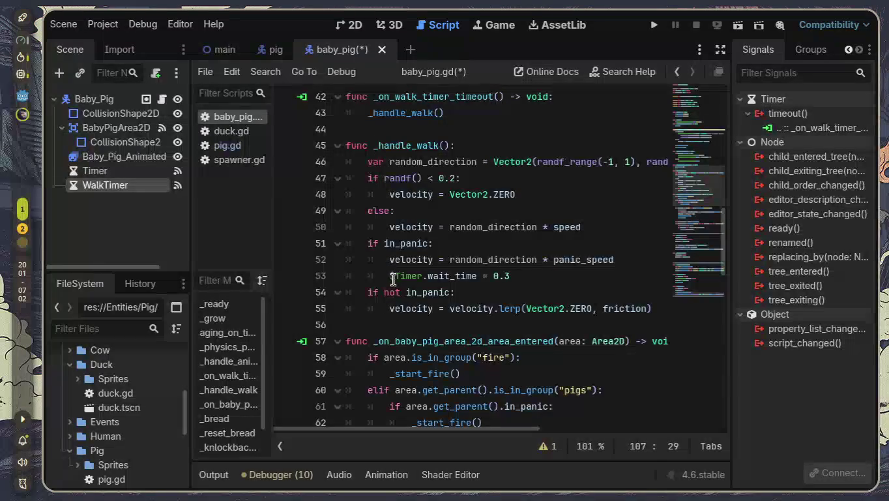
- Change $Timer to $WalkTimer on line 53 so the panic branch sets WalkTimer's wait time
left_click(393, 279)
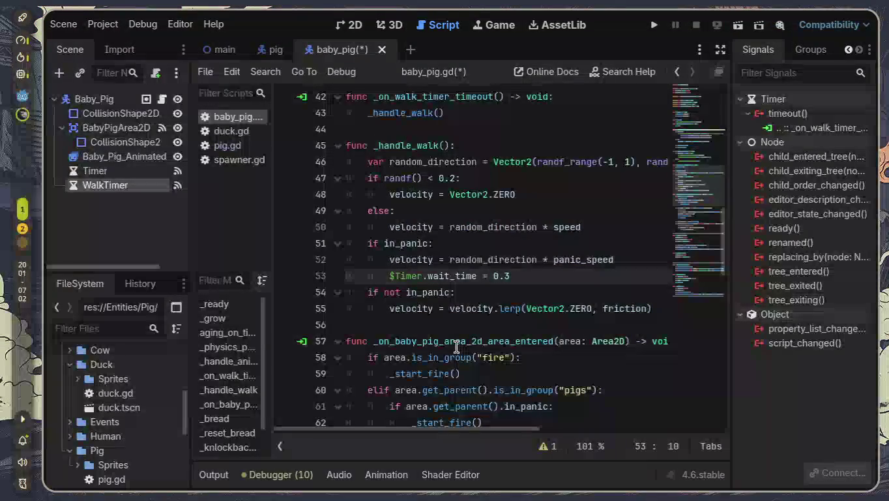
type("Walk")
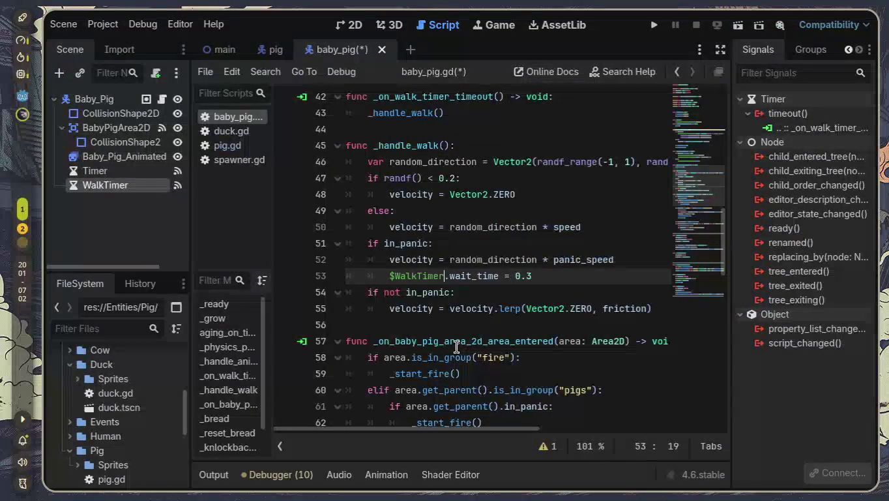
scroll(460, 347, "up", 3)
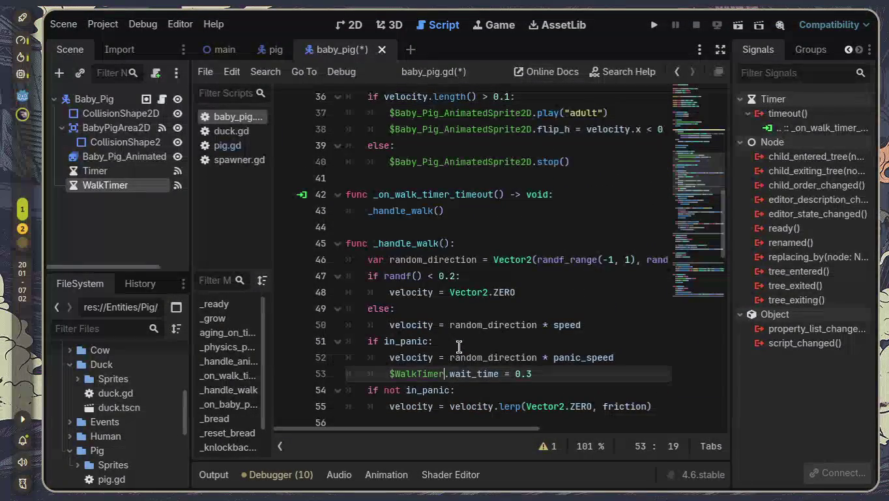
scroll(459, 347, "up", 8)
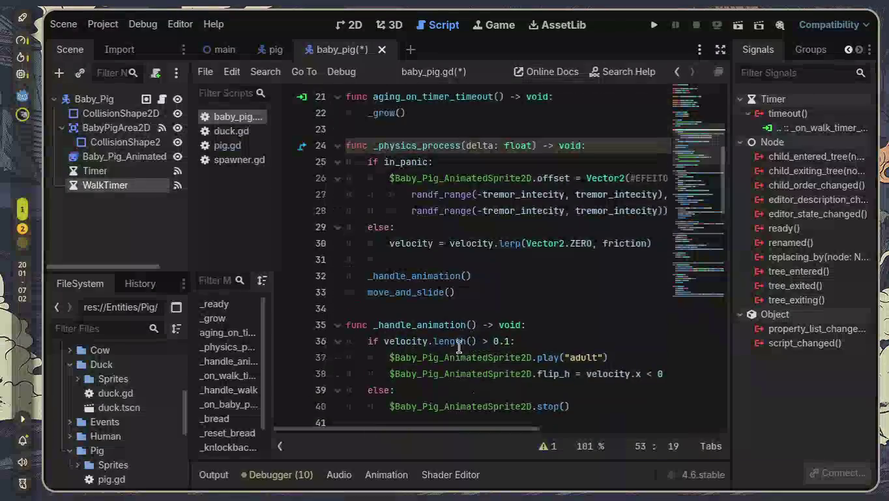
scroll(459, 347, "up", 4)
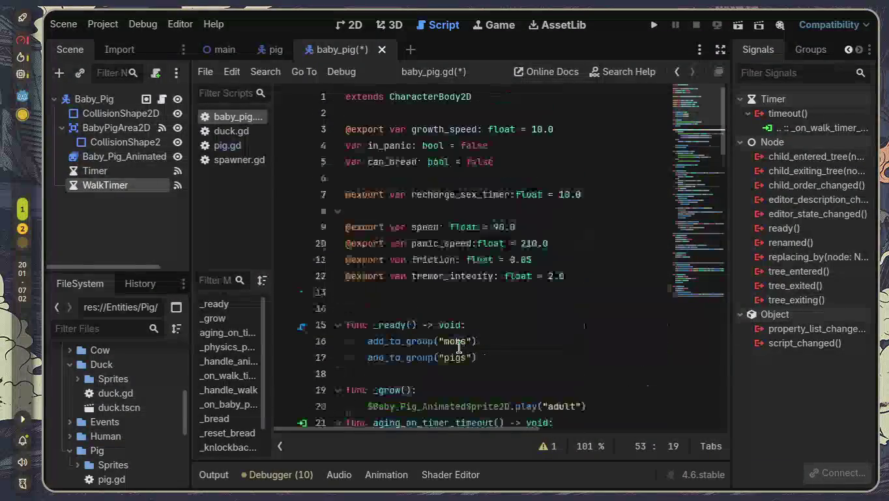
scroll(459, 346, "down", 13)
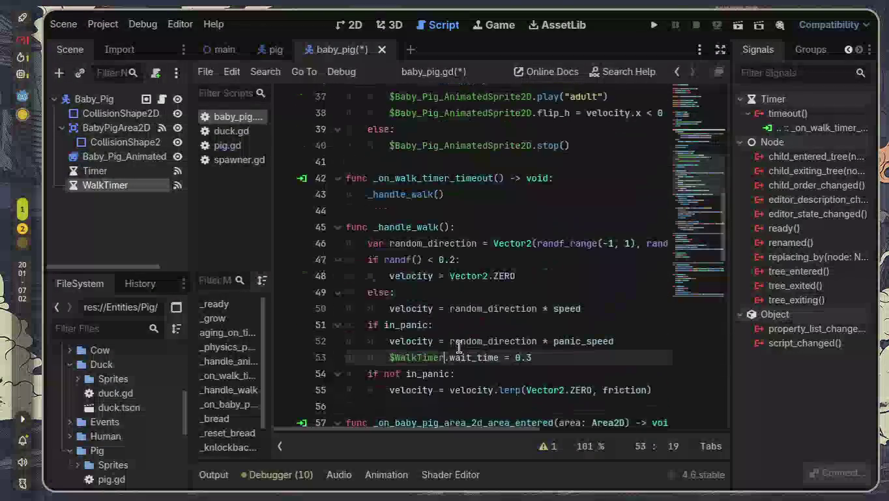
scroll(459, 347, "down", 7)
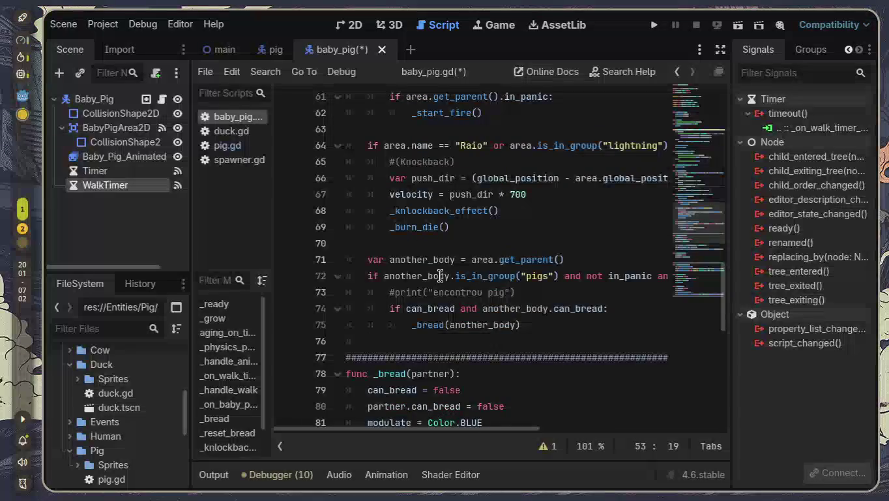
scroll(435, 295, "down", 3)
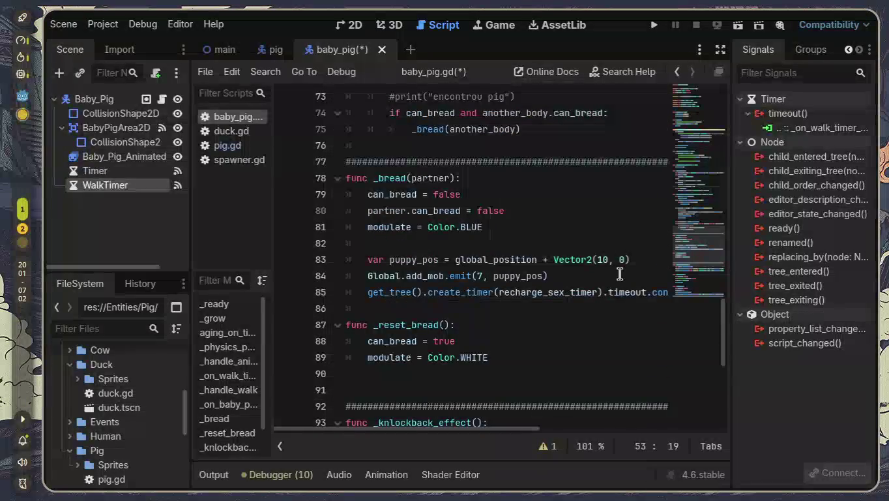
scroll(418, 289, "down", 4)
scroll(399, 283, "down", 3)
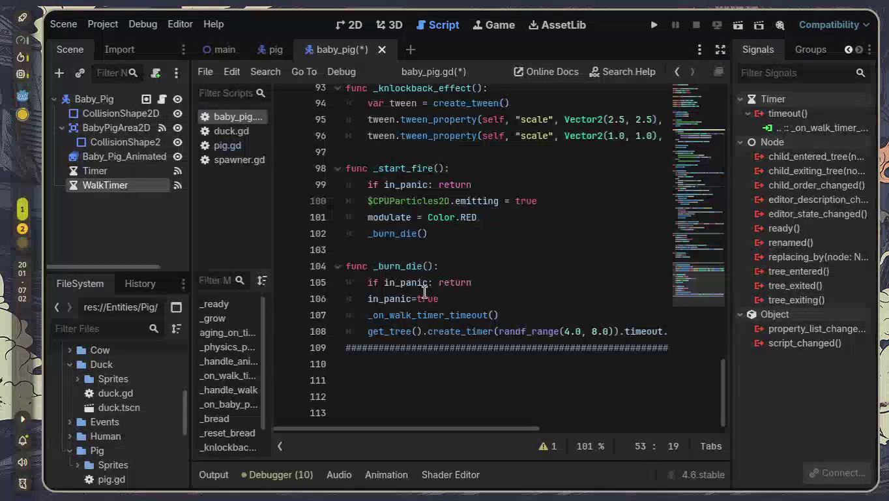
- Fix the spacing in 'in_panic = true' on line 106, save baby_pig.gd and start a test run
left_click(417, 299)
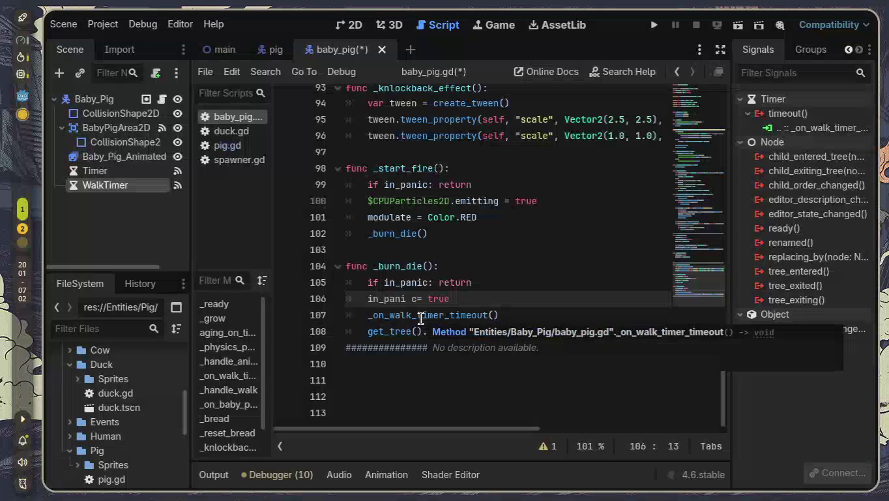
key("BackSpace")
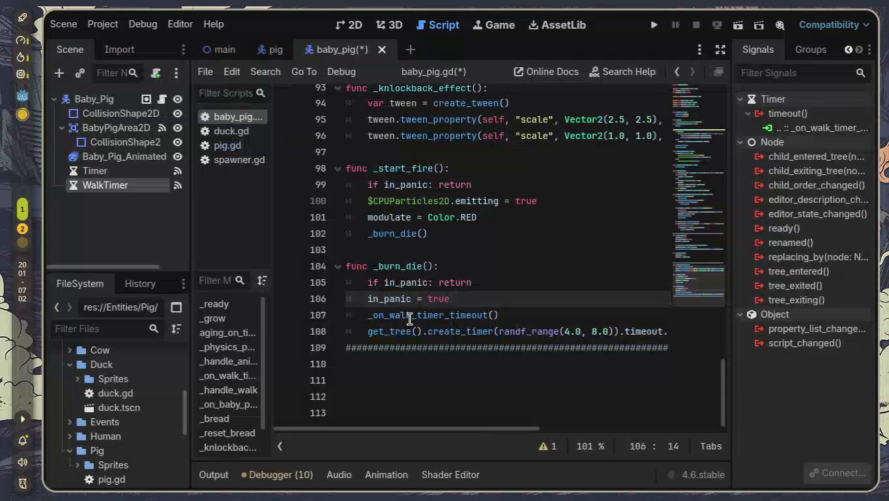
scroll(409, 319, "up", 5)
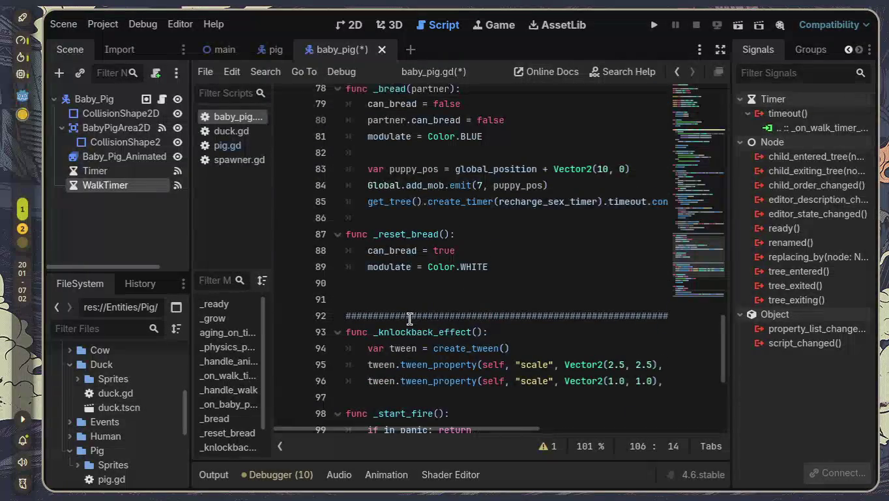
scroll(409, 319, "up", 3)
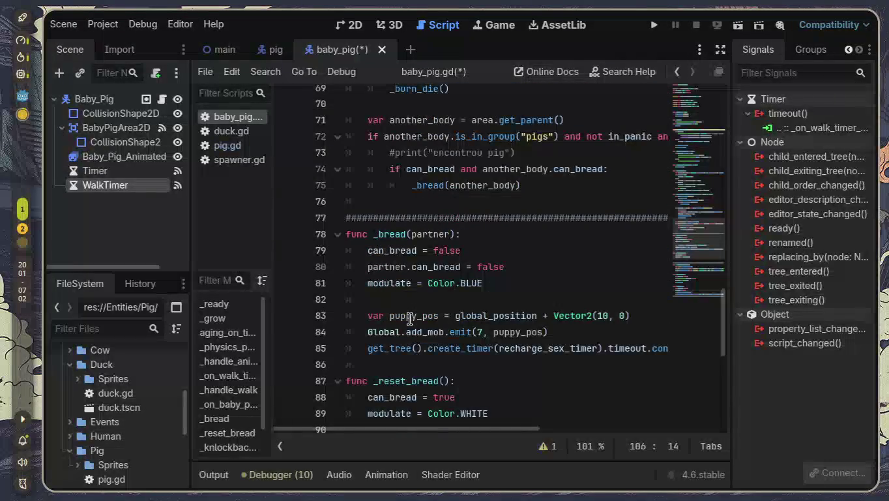
scroll(409, 319, "up", 2)
key("ctrl+s")
left_click(653, 25)
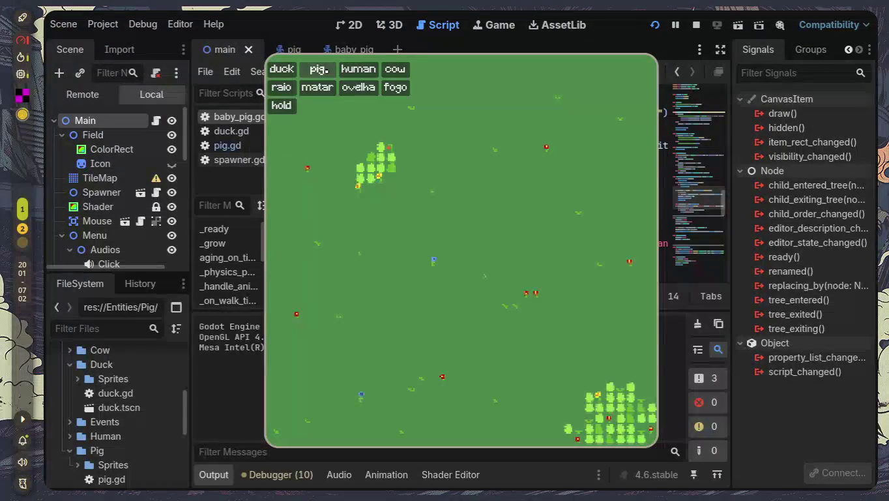
- Spawn pigs with four presses of the 'pig' button, watch them, then stop the game and hide the output log
left_click(321, 69)
left_click(321, 69)
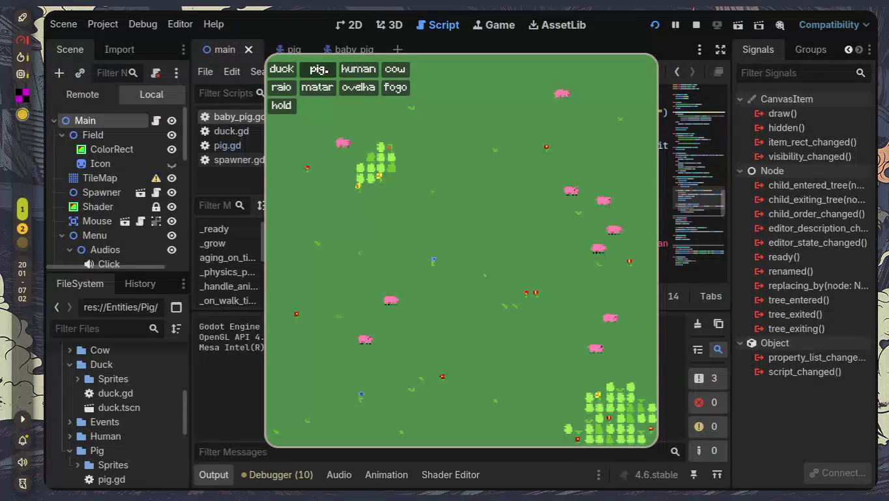
left_click(320, 69)
left_click(319, 69)
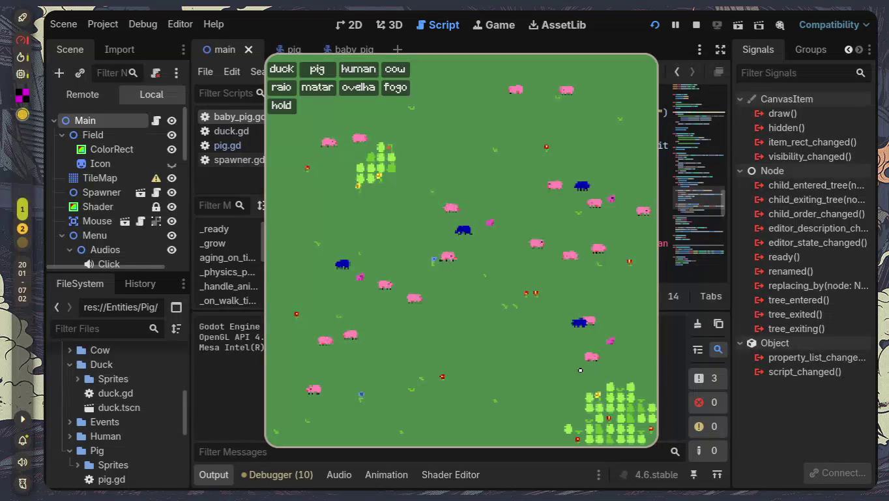
key("F8")
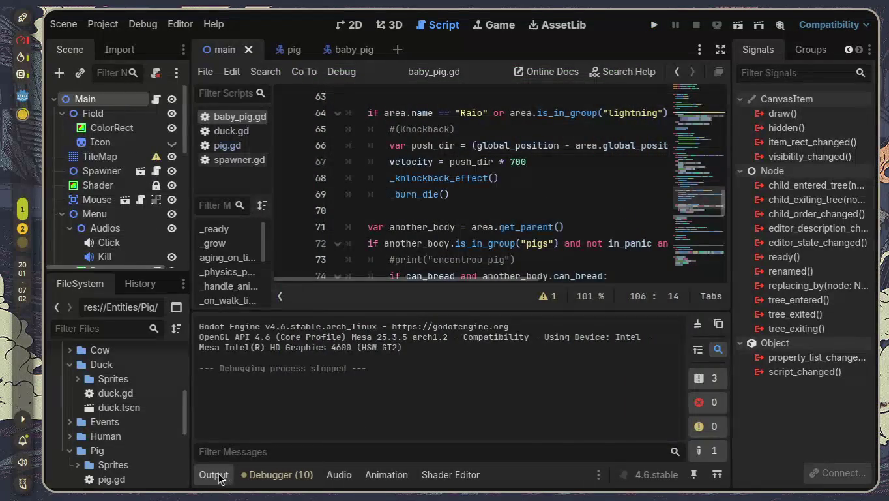
left_click(215, 474)
- Switch on Autostart for the baby pig's WalkTimer and save the Baby_Pig scene
left_click(345, 49)
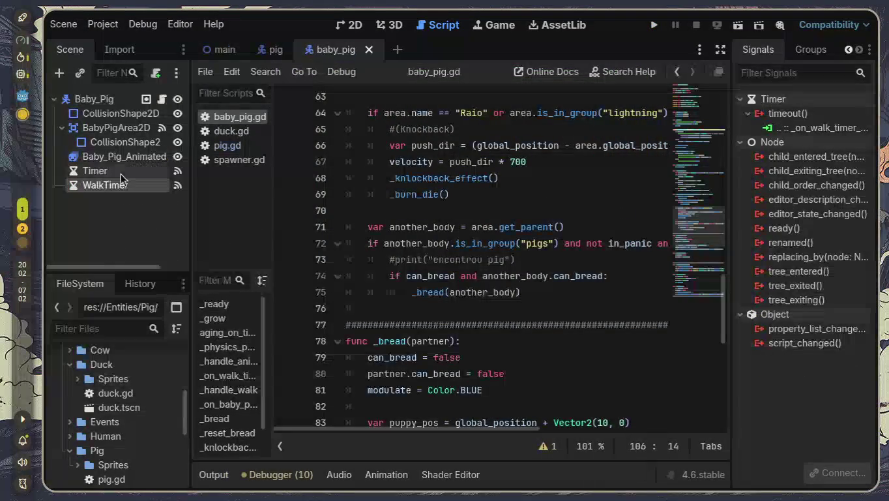
left_click(847, 50)
left_click(860, 50)
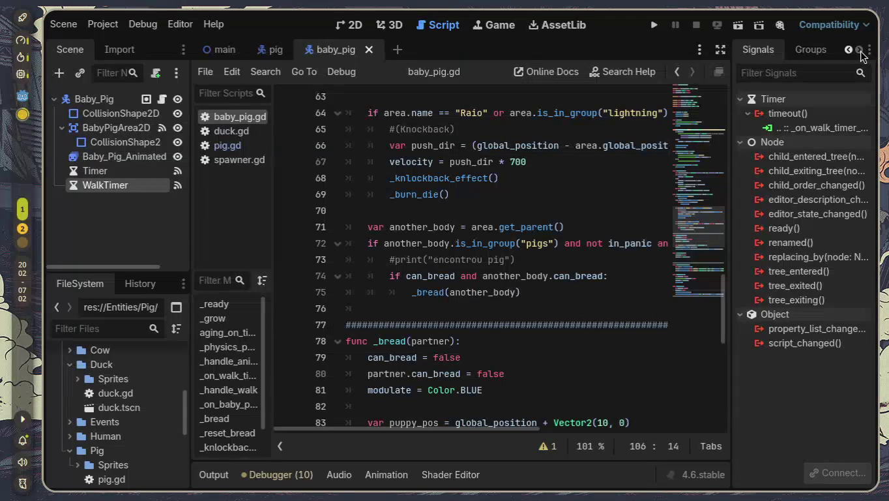
left_click(848, 50)
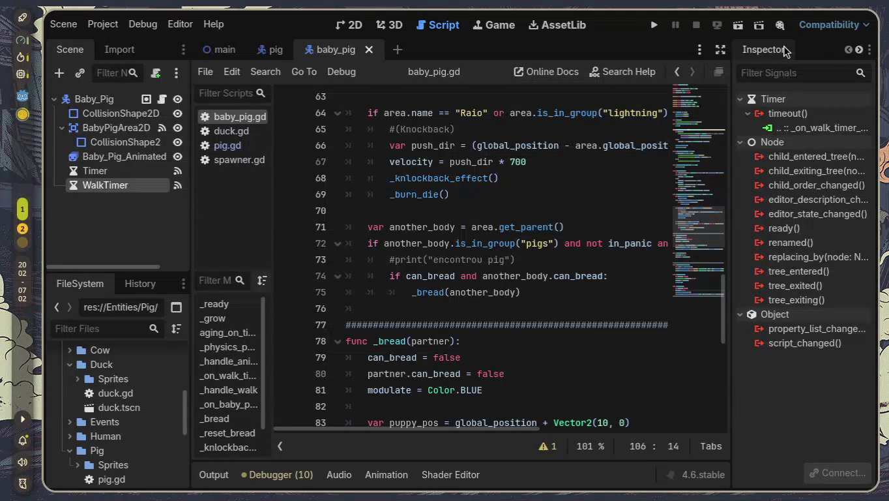
left_click(782, 51)
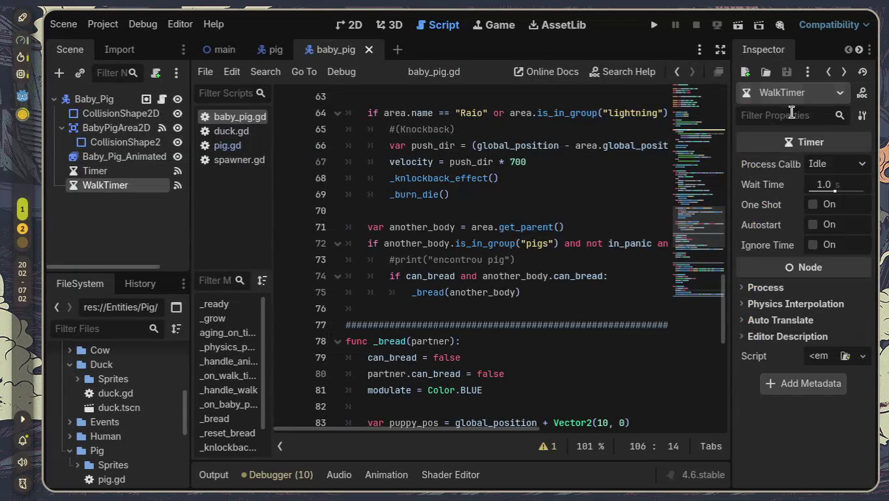
left_click(813, 225)
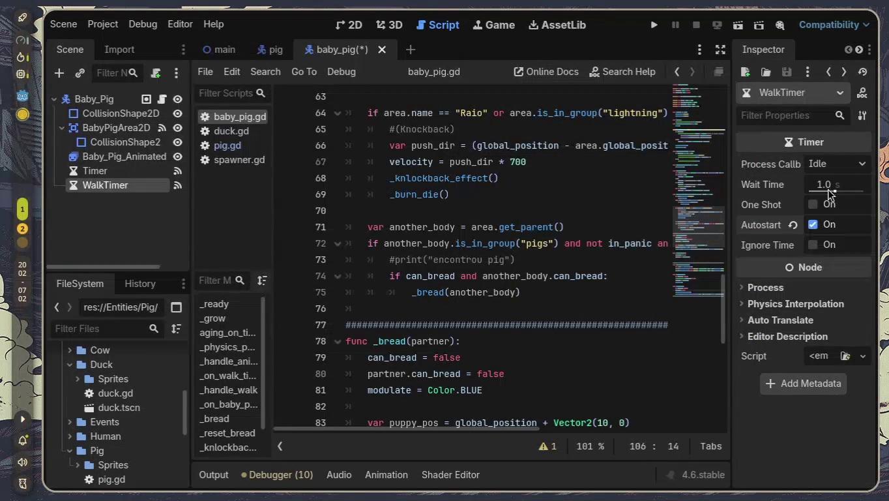
key("ctrl+s")
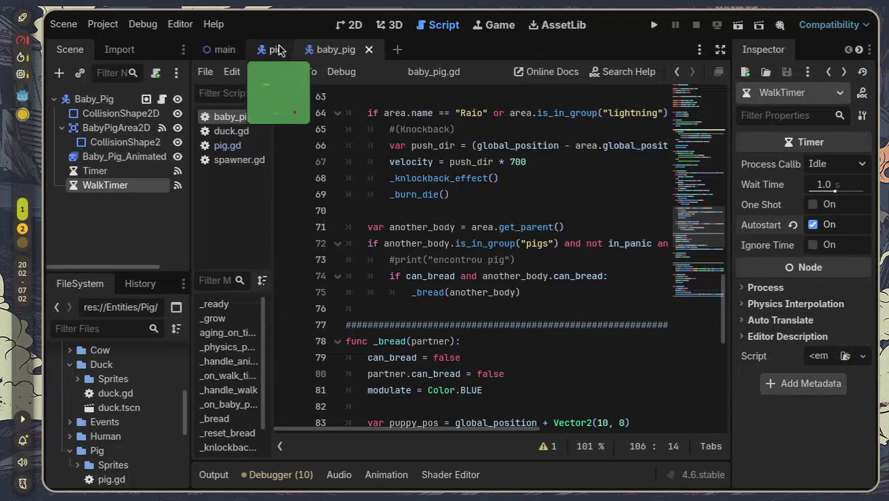
- Open the adult pig scene's pig.gd script and check its Timer's 4.0 s wait time
left_click(278, 48)
left_click(235, 150)
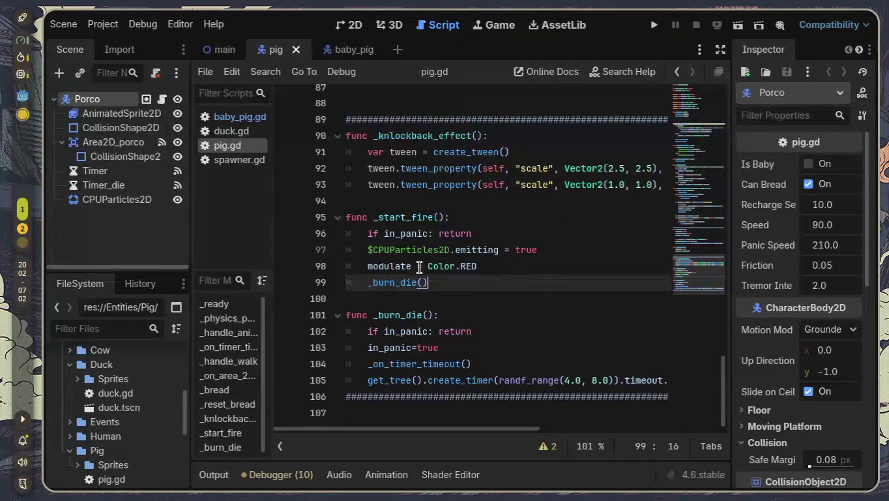
left_click(131, 174)
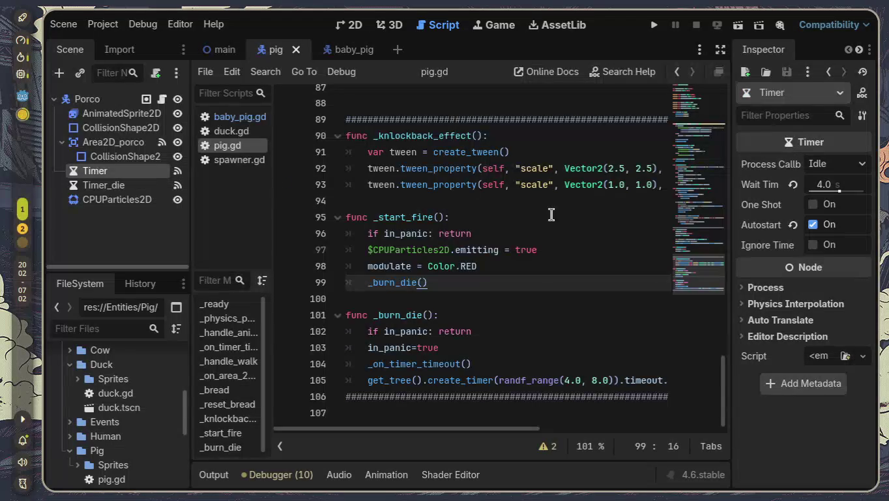
- Review pig.gd's walk code, including the 0.3 wait_time and panic_speed lines, then return to baby_pig
scroll(540, 219, "up", 20)
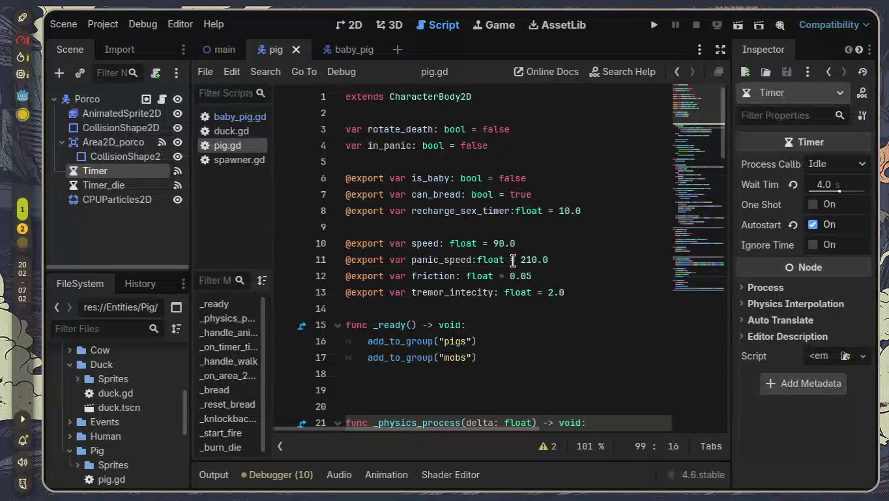
scroll(513, 260, "down", 5)
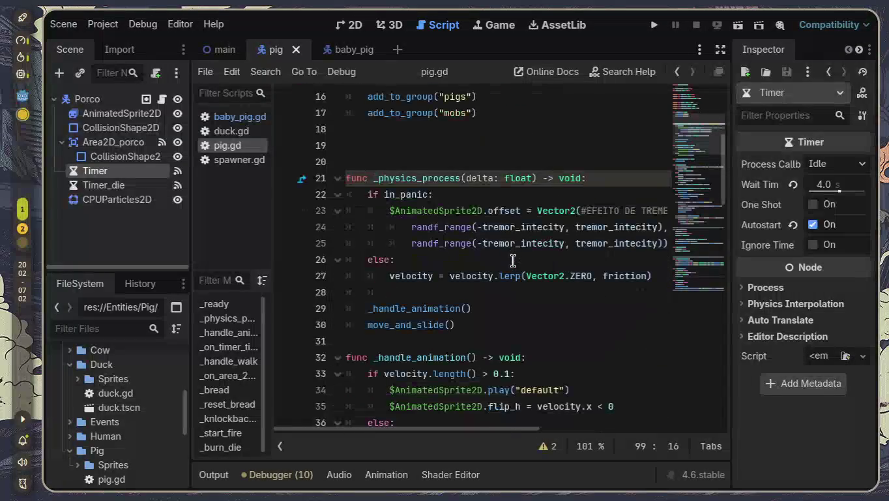
scroll(514, 260, "down", 6)
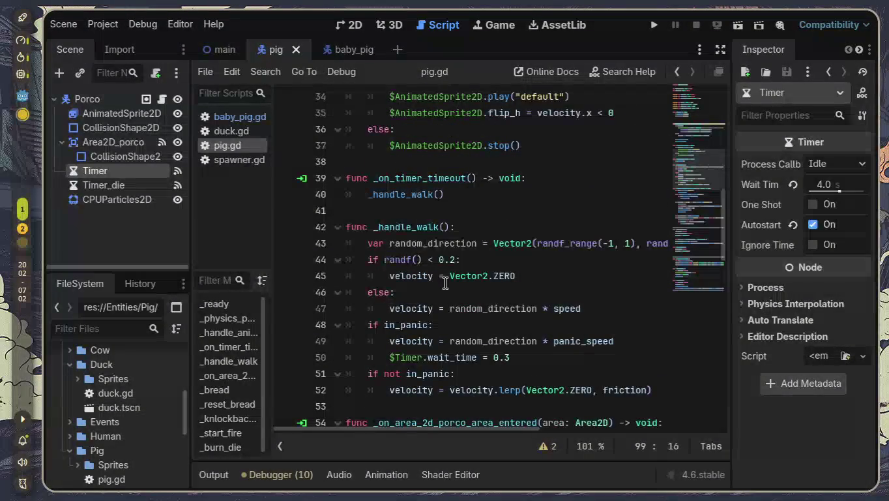
scroll(444, 337, "down", 1)
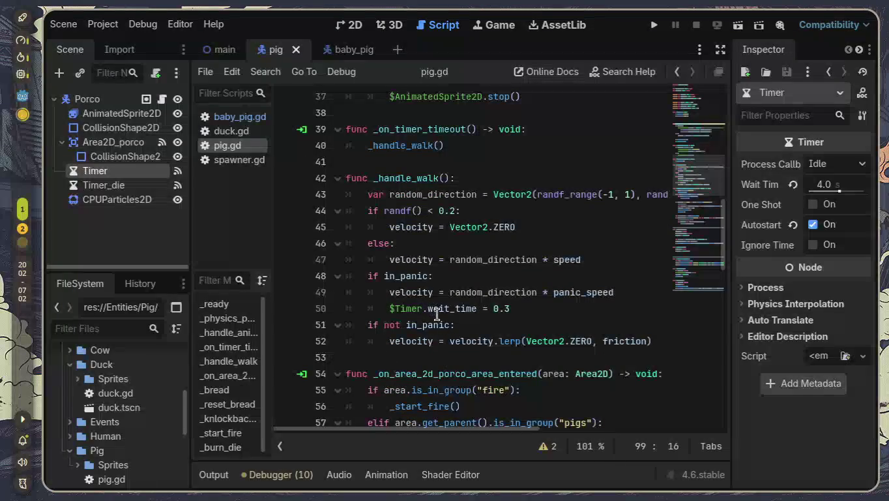
double_click(501, 311)
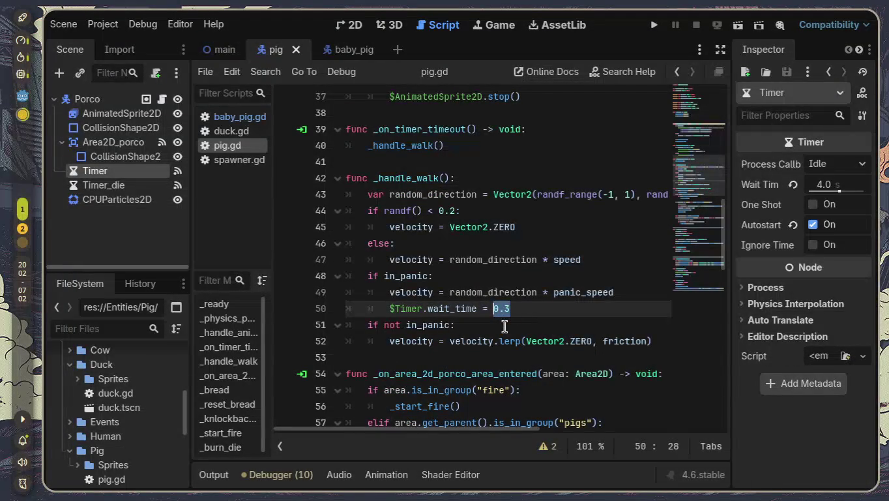
left_click_drag(554, 292, 613, 293)
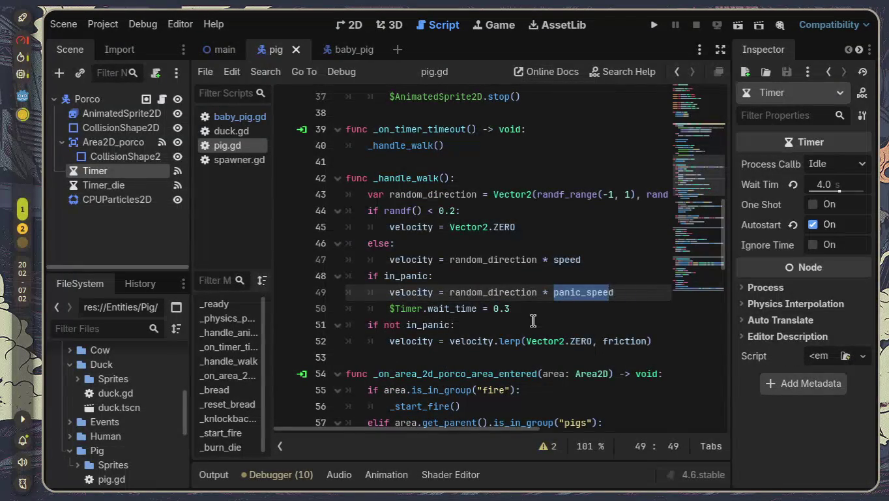
left_click(509, 308)
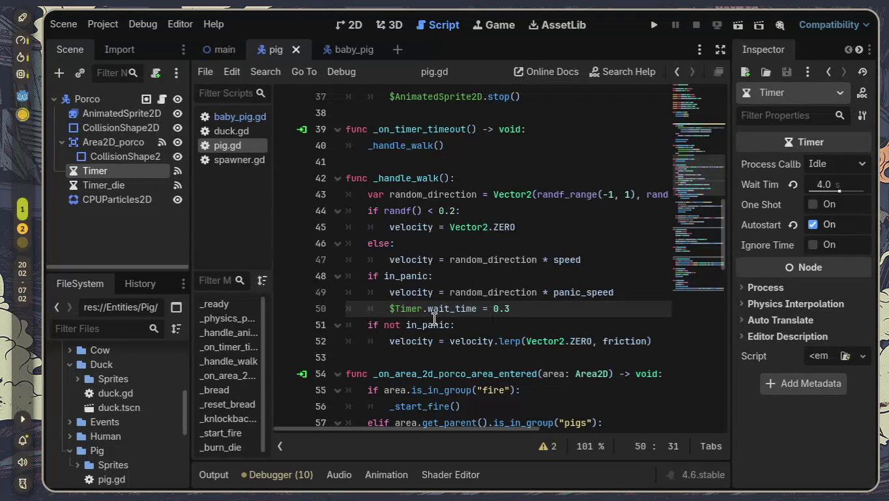
scroll(461, 342, "down", 1)
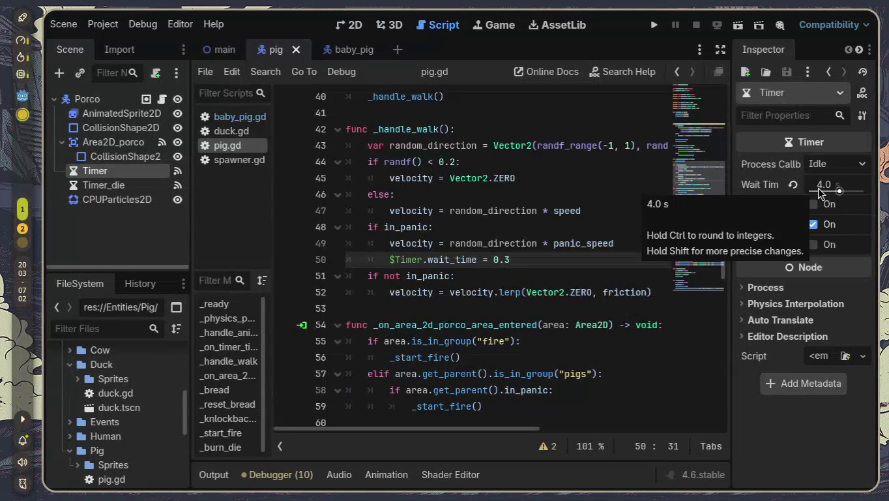
left_click(355, 54)
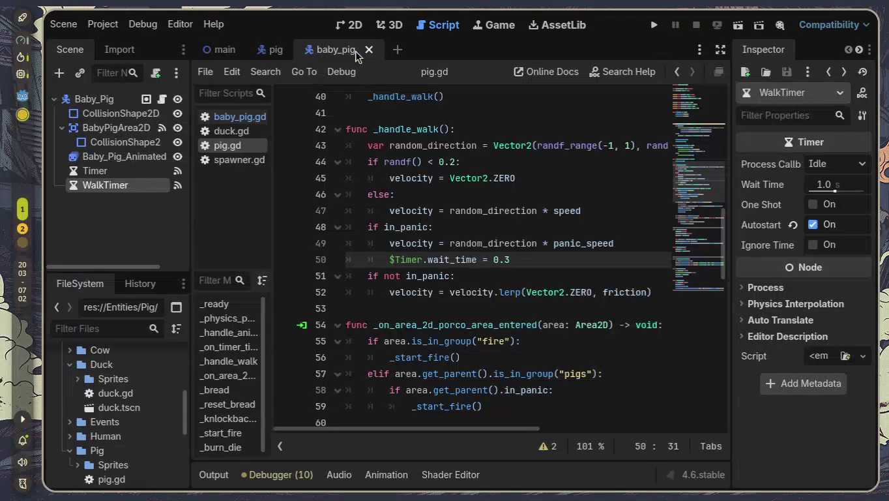
- Set the WalkTimer Wait Time to 2 seconds and save the baby_pig scene
left_click(832, 186)
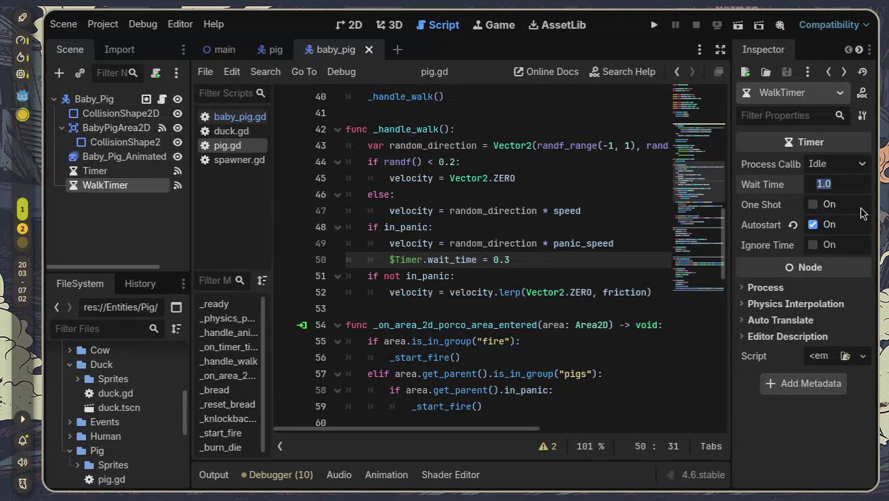
type("2")
key("Return")
key("ctrl+s")
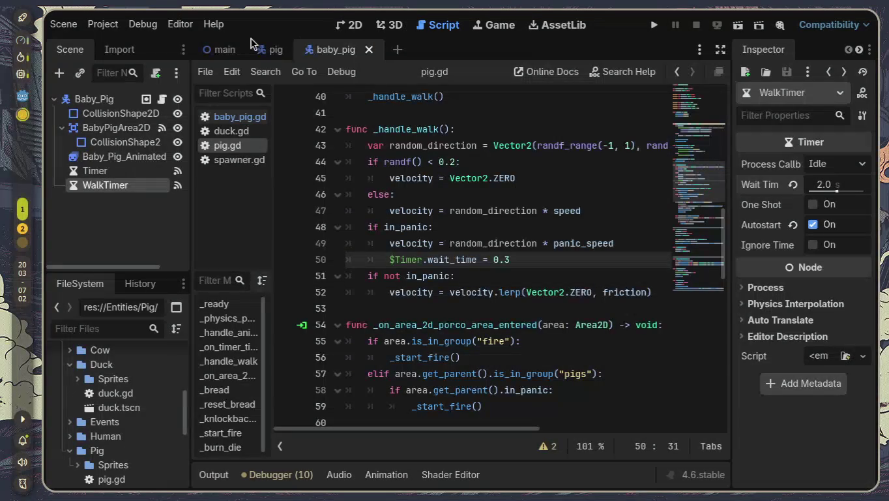
- Switch to the main scene and launch a test run of the game
left_click(272, 50)
left_click(225, 50)
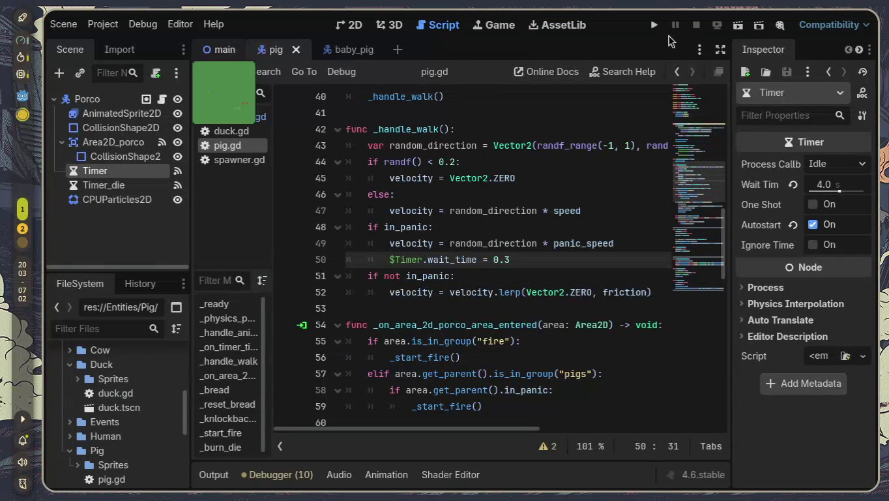
left_click(654, 25)
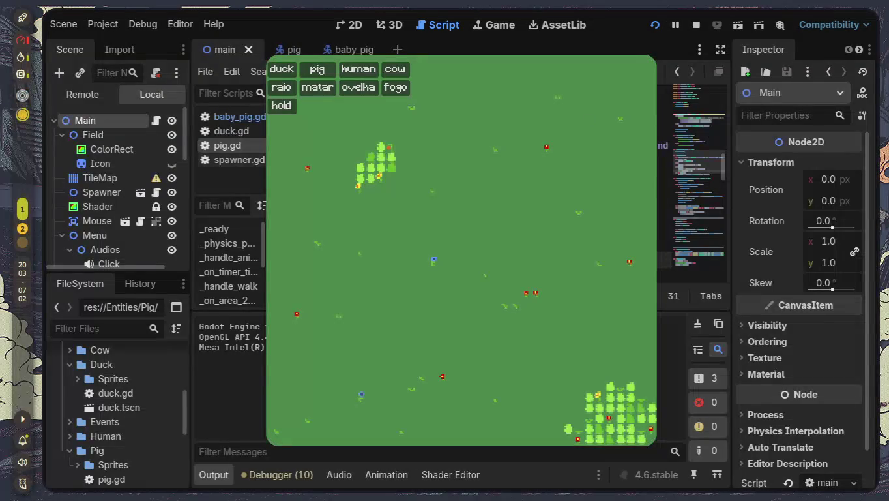
key("super+2")
key("super+Left")
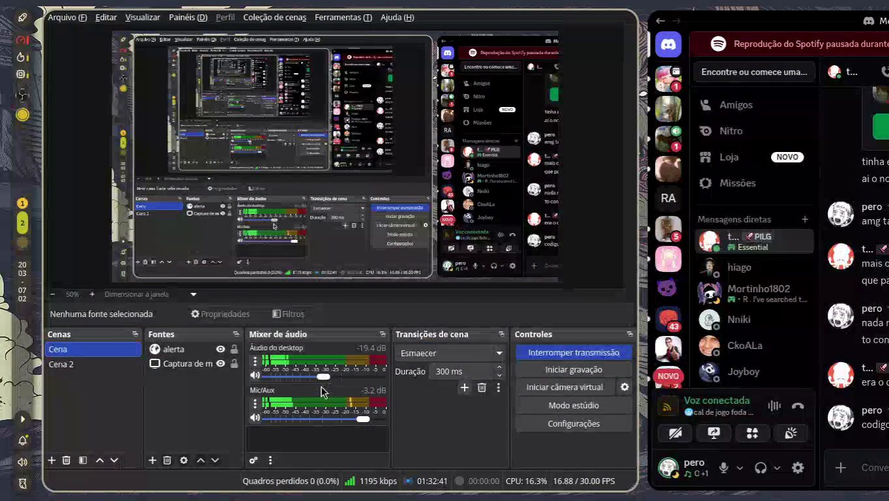
key("super+1")
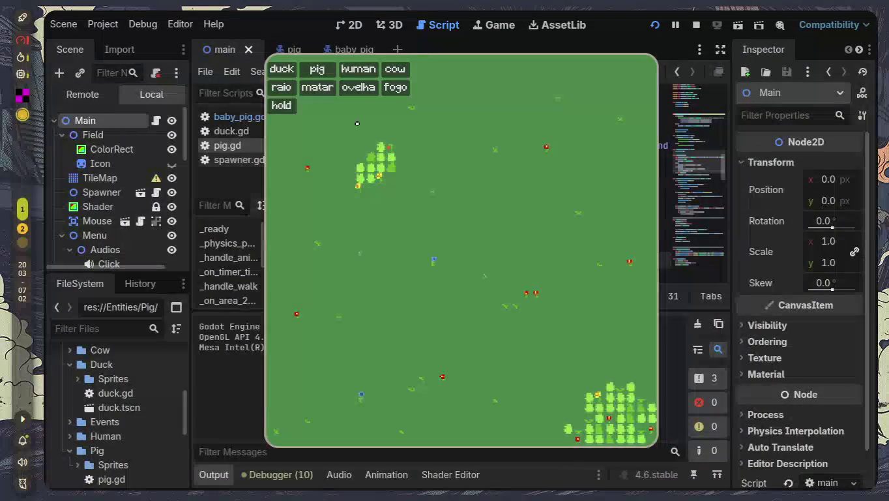
- Spawn dozens of pigs onto the field with repeated spawn clicks, then stop the game
left_click(317, 69)
left_click(317, 69)
left_click(317, 69)
left_click(316, 68)
left_click(317, 69)
left_click(316, 69)
left_click(317, 68)
left_click(317, 69)
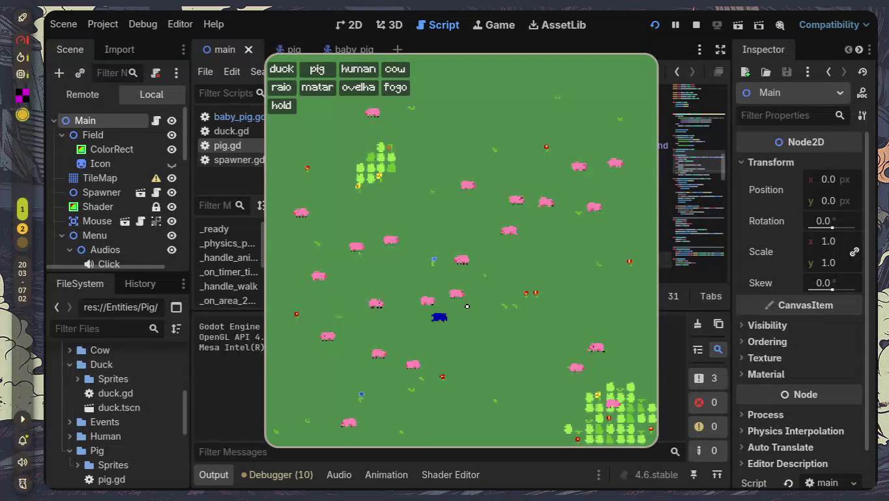
left_click(582, 369)
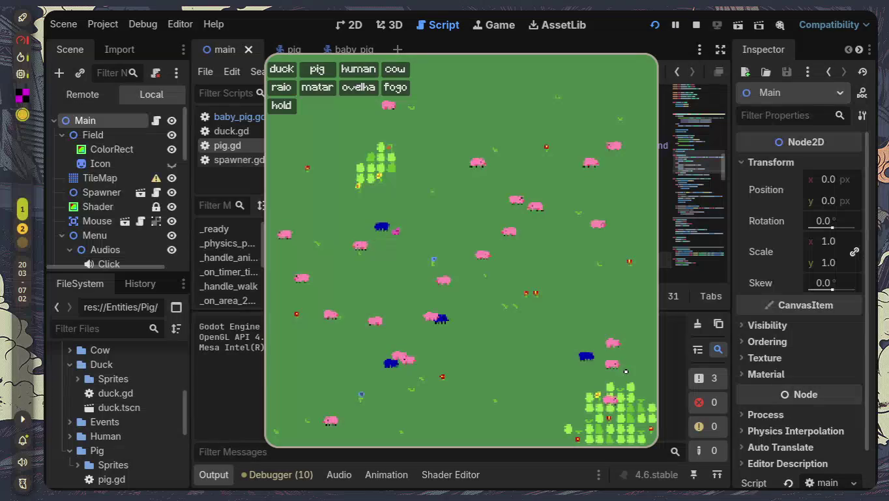
key("F8")
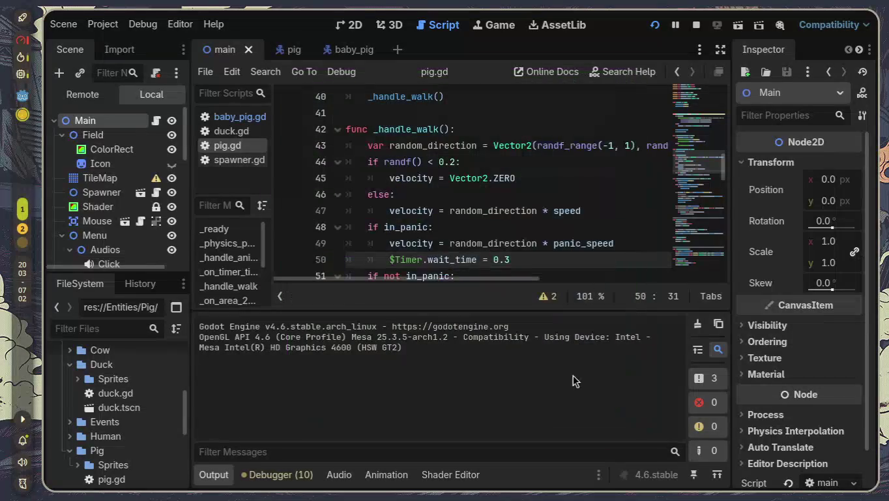
- Collapse the Output panel and switch the script editor to distraction-free full width
left_click(222, 479)
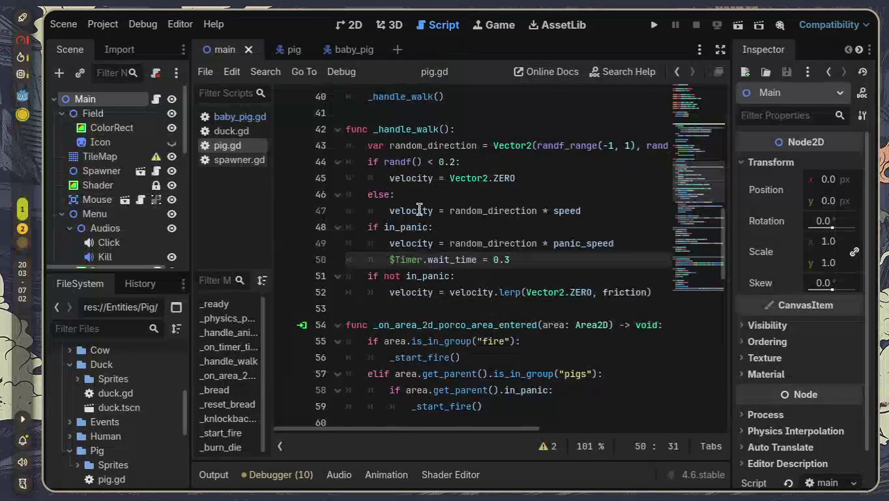
scroll(417, 208, "up", 10)
scroll(419, 210, "up", 3)
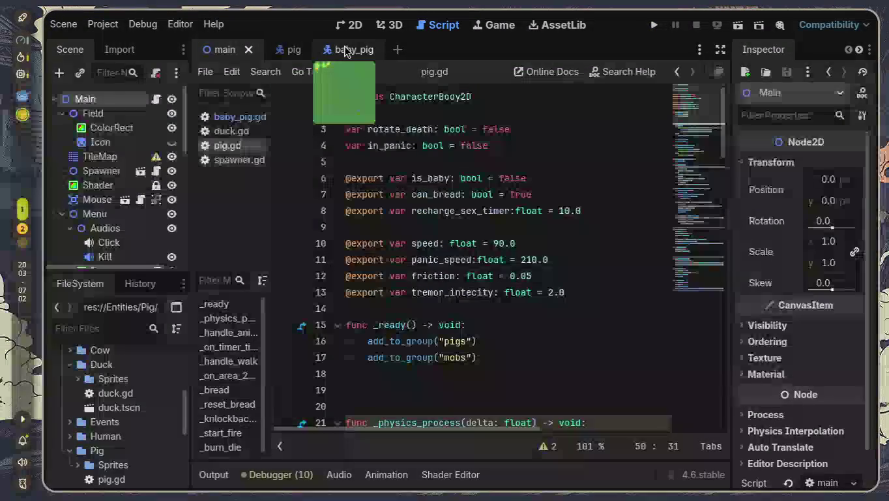
left_click(347, 50)
left_click(720, 49)
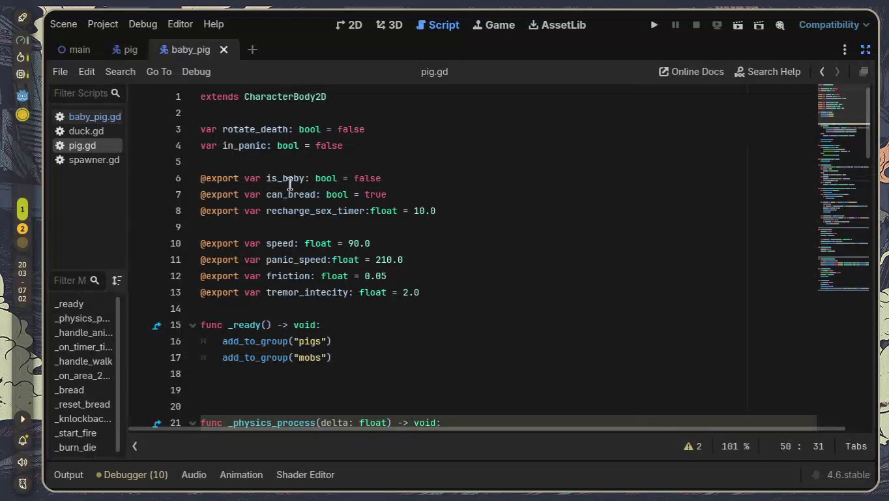
- Delete pig.gd's is_baby export line, undo it with Ctrl+Z, then switch to baby_pig.gd
scroll(300, 183, "down", 3)
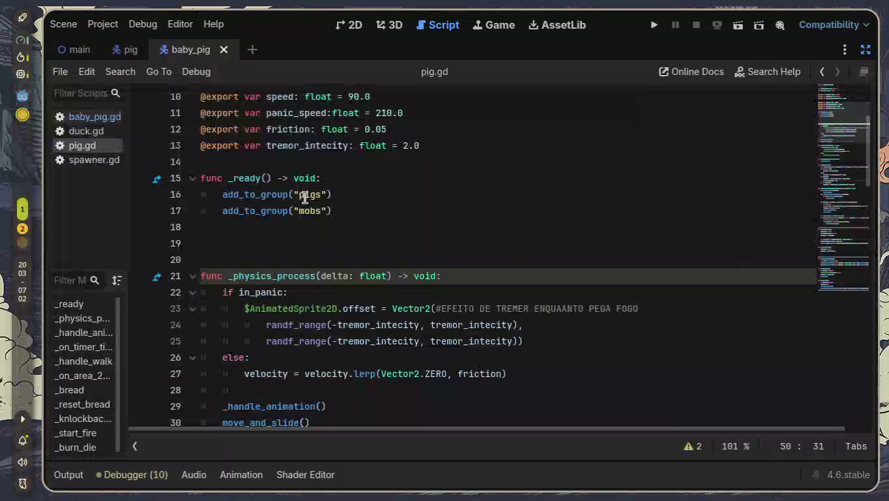
scroll(312, 222, "down", 1)
scroll(313, 223, "up", 3)
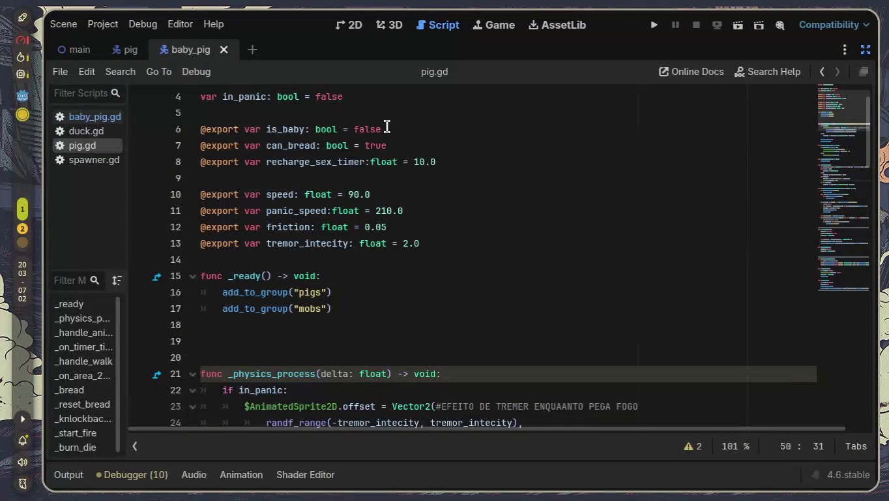
left_click_drag(387, 127, 55, 126)
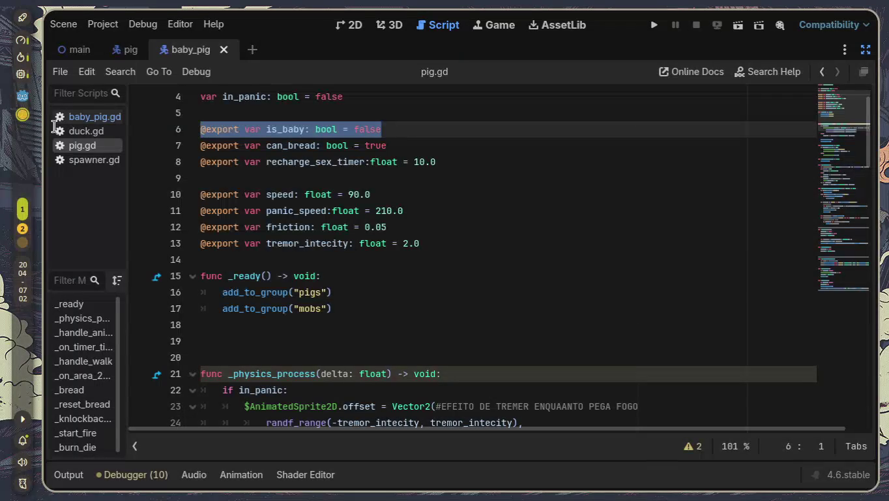
key("BackSpace")
key("BackSpace")
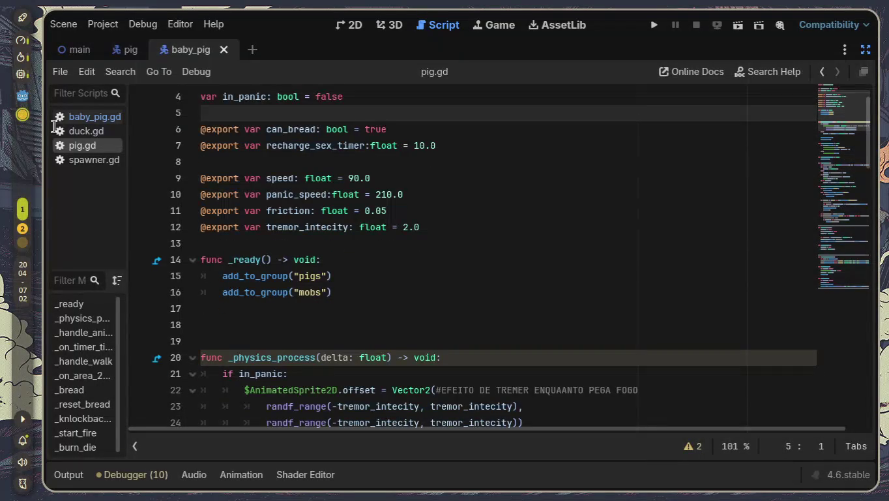
scroll(310, 203, "up", 1)
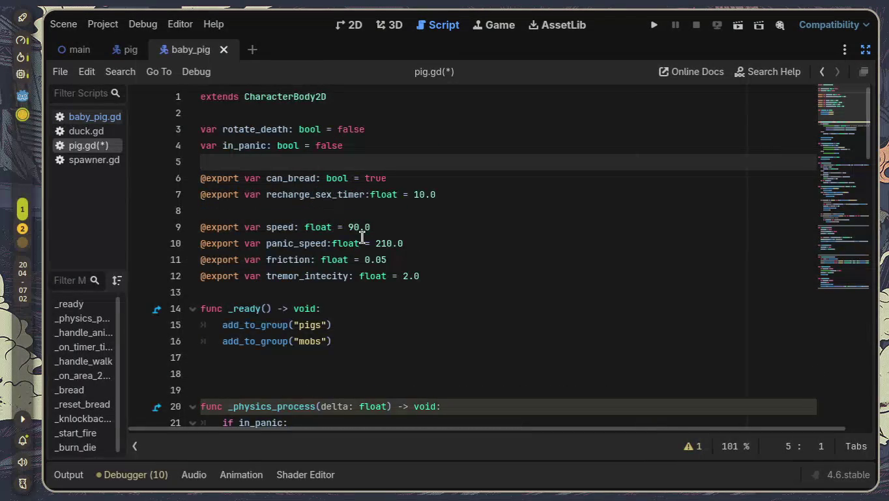
key("ctrl+z")
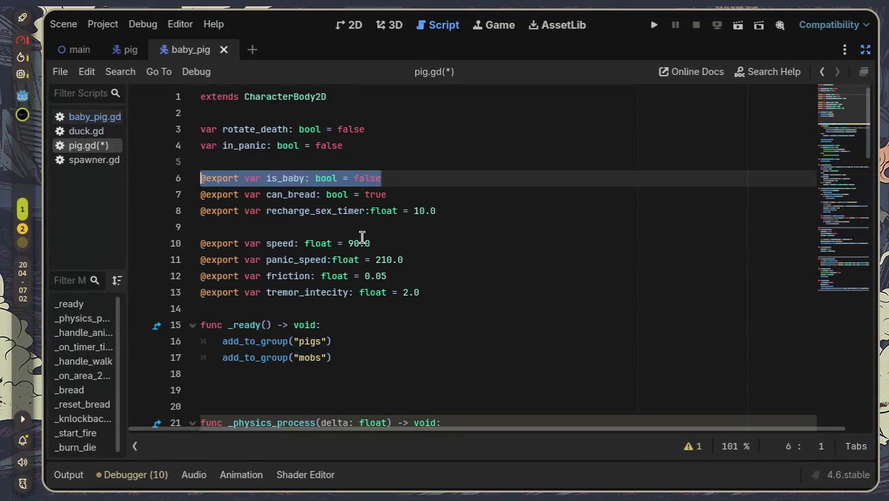
left_click(88, 120)
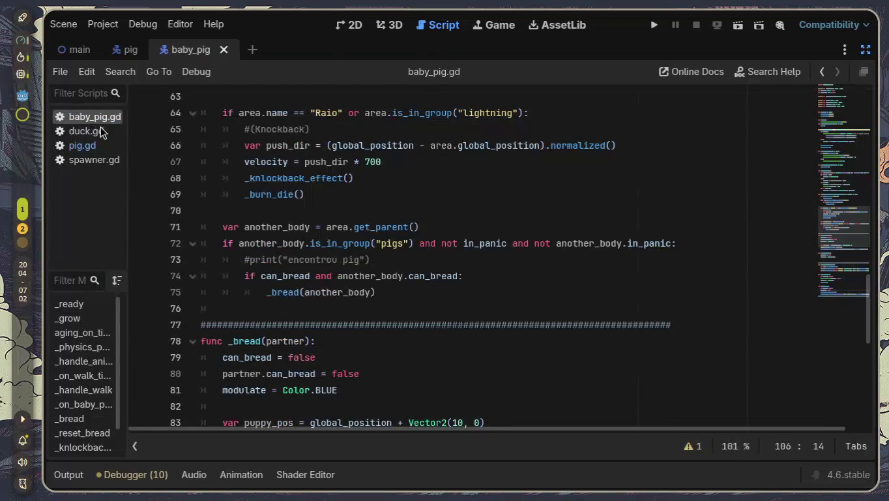
- Delete the growth_speed export line (line 3) from baby_pig.gd
scroll(353, 260, "up", 3)
scroll(354, 259, "up", 10)
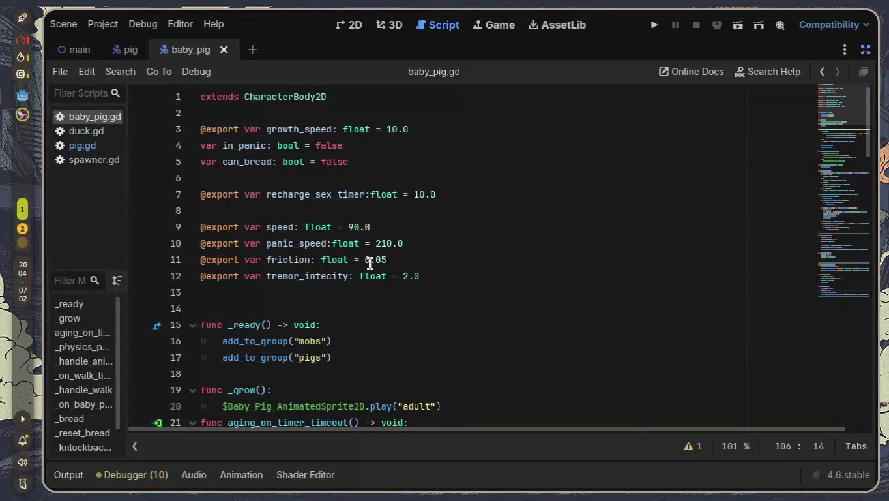
left_click_drag(234, 146, 266, 149)
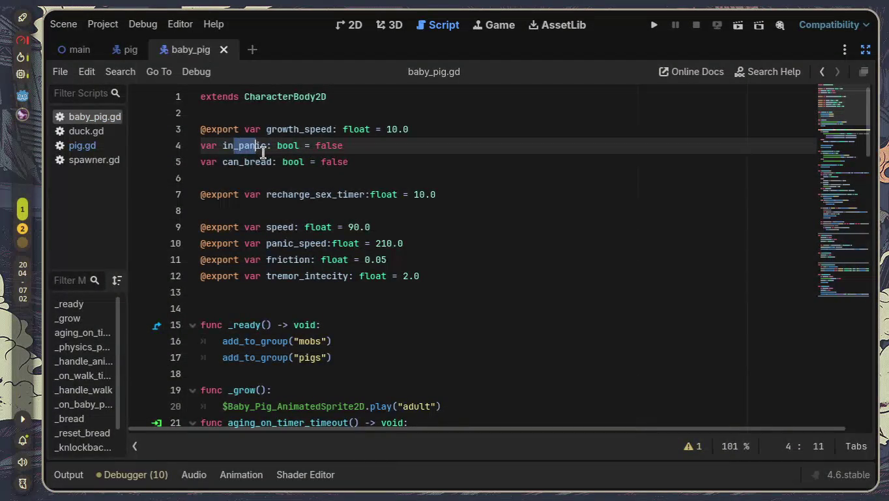
left_click(296, 211)
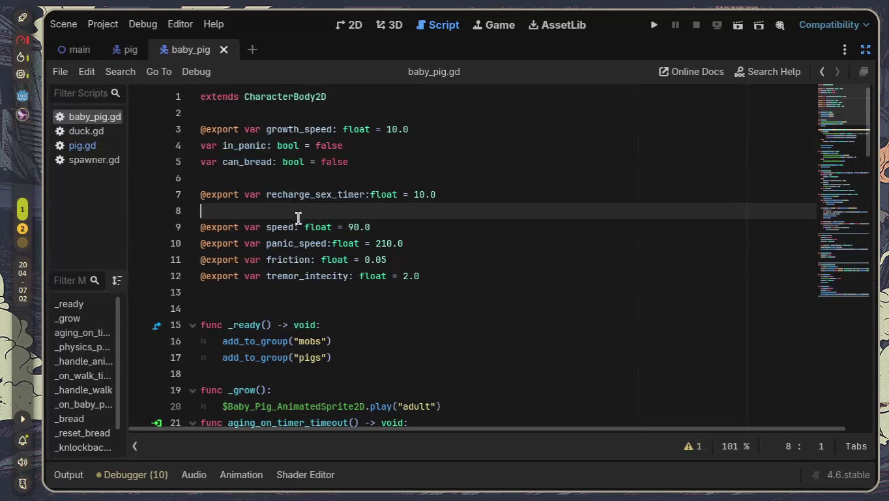
mouse_move(408, 129)
left_mouse_down()
mouse_move(283, 121)
mouse_move(270, 127)
left_mouse_up()
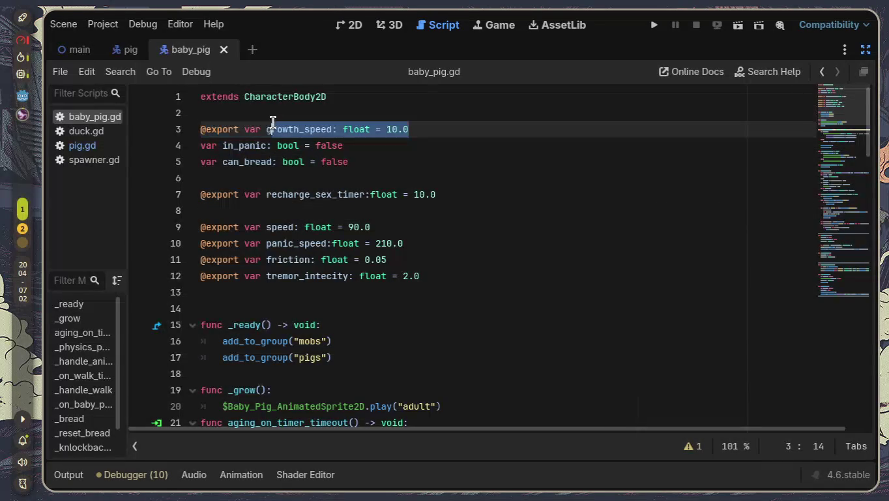
left_click_drag(441, 128, 123, 135)
key("BackSpace")
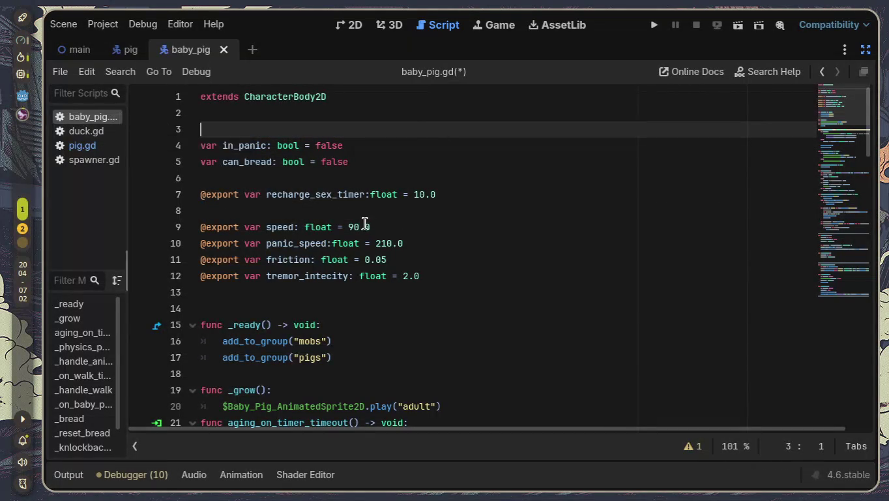
- Scroll through baby_pig.gd, then open pig.gd to compare its panic_speed value
scroll(419, 245, "down", 1)
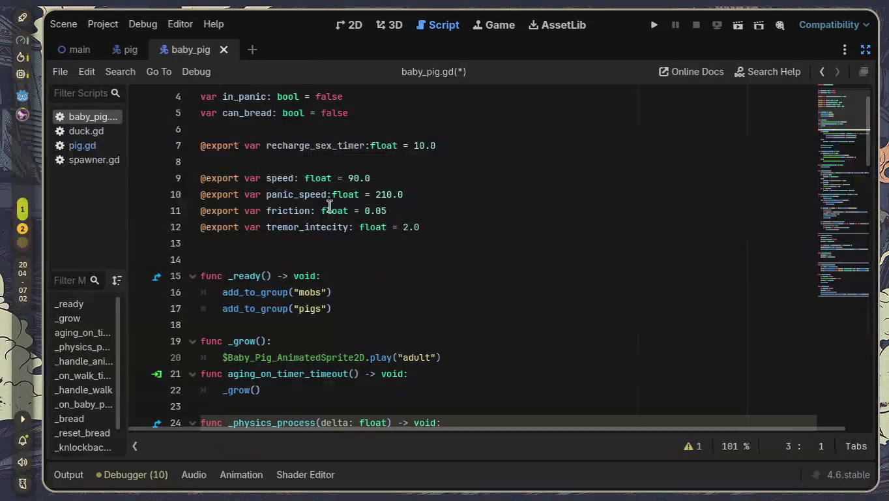
left_click(299, 227)
scroll(343, 255, "down", 2)
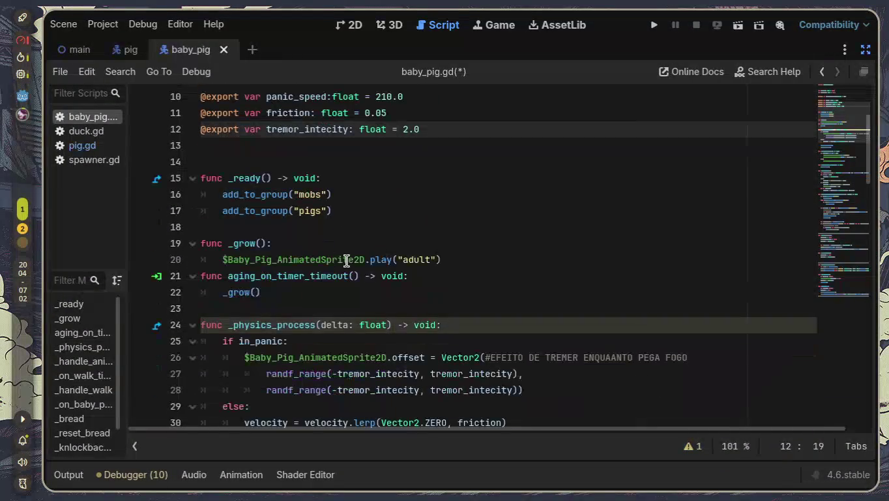
scroll(346, 261, "down", 1)
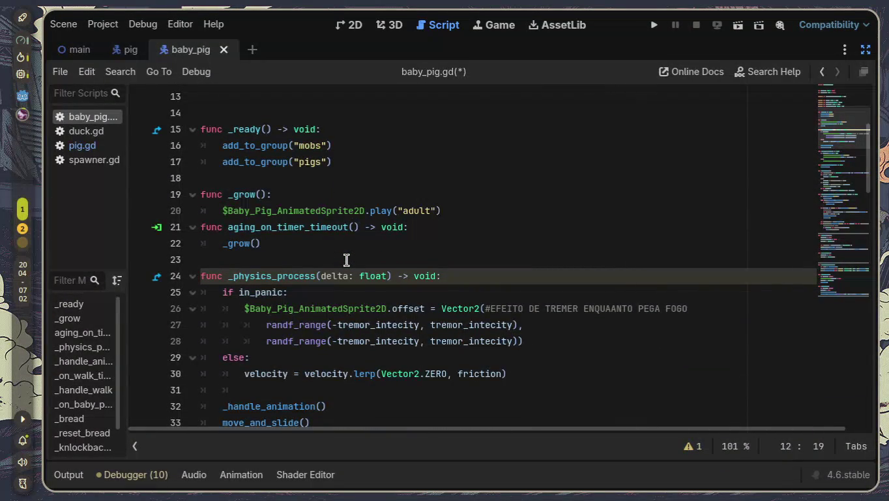
scroll(346, 260, "down", 2)
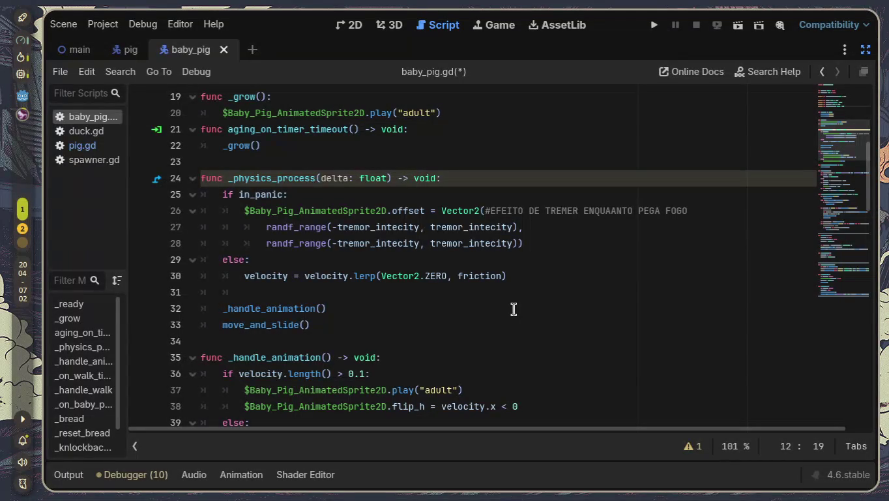
scroll(397, 324, "down", 2)
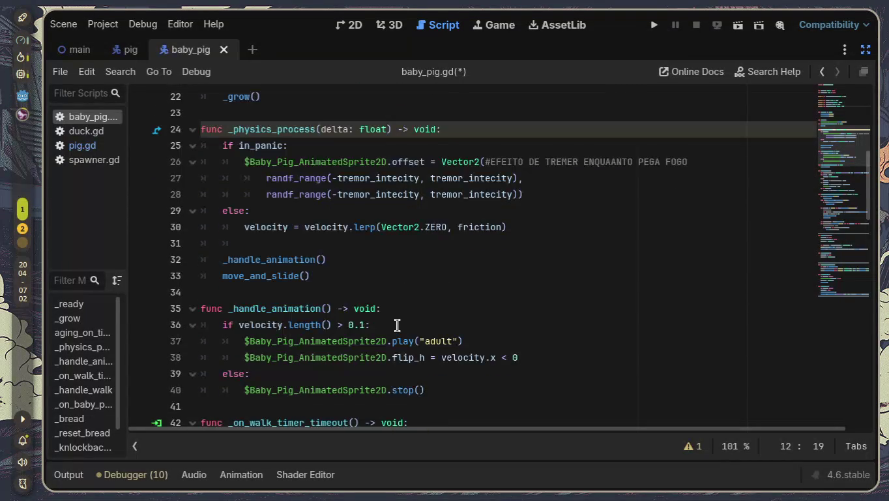
scroll(398, 324, "down", 1)
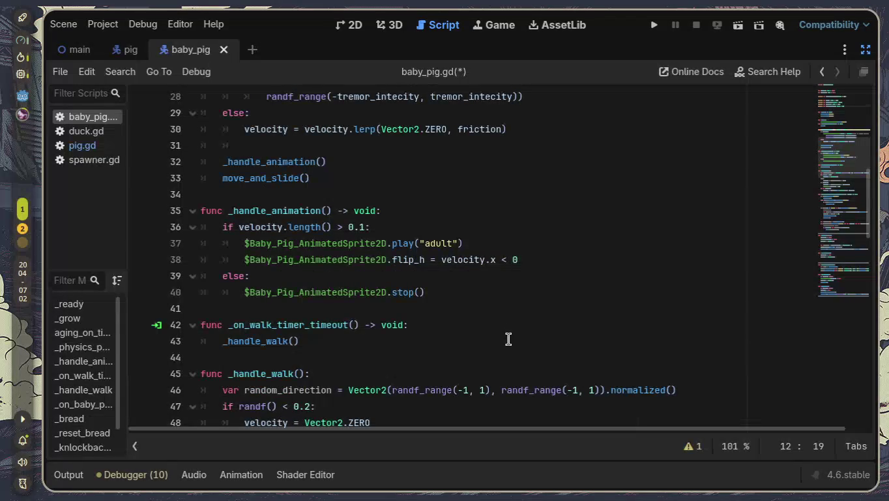
scroll(509, 338, "up", 7)
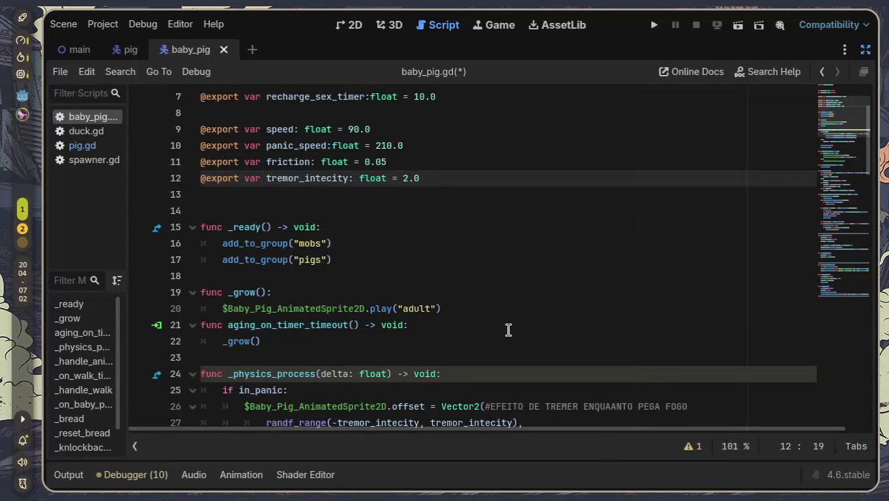
left_click(95, 146)
left_click(467, 264)
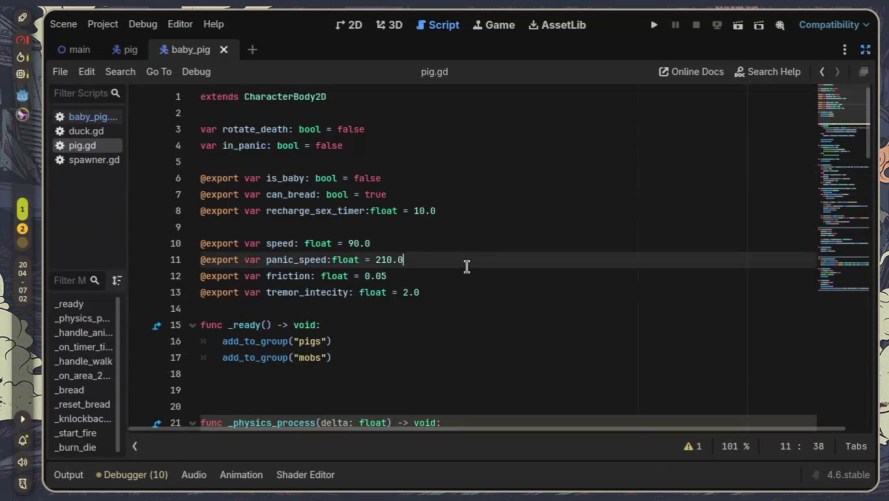
- In baby_pig.gd, change speed from 90.0 to 130.0 and panic_speed from 210.0 to 260.0
scroll(467, 264, "down", 1)
scroll(467, 266, "down", 1)
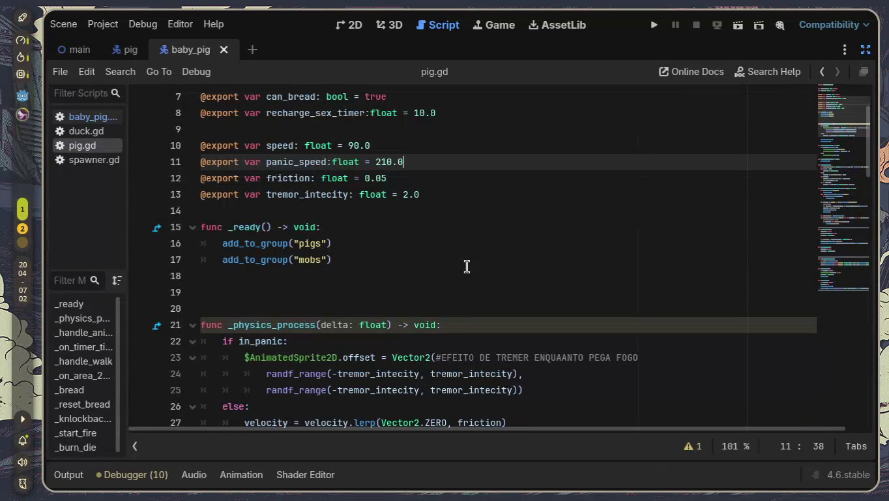
left_click(97, 119)
left_click(299, 227)
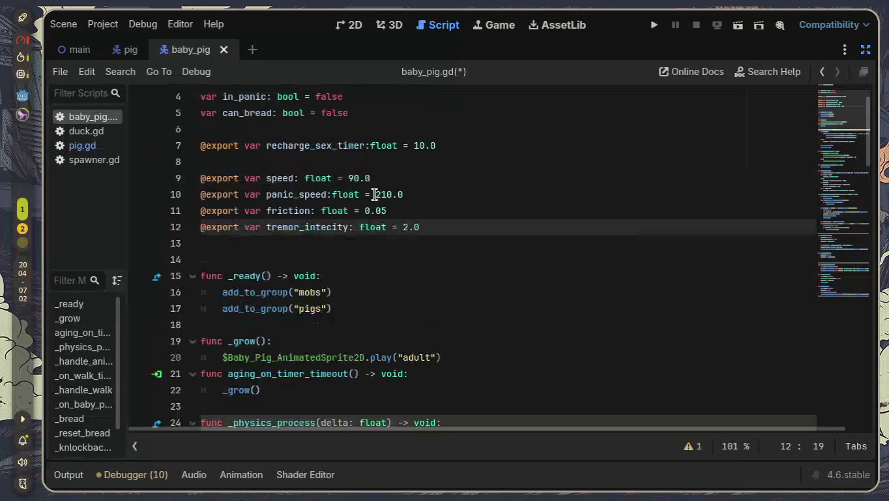
left_click(349, 178)
key("BackSpace")
type("1")
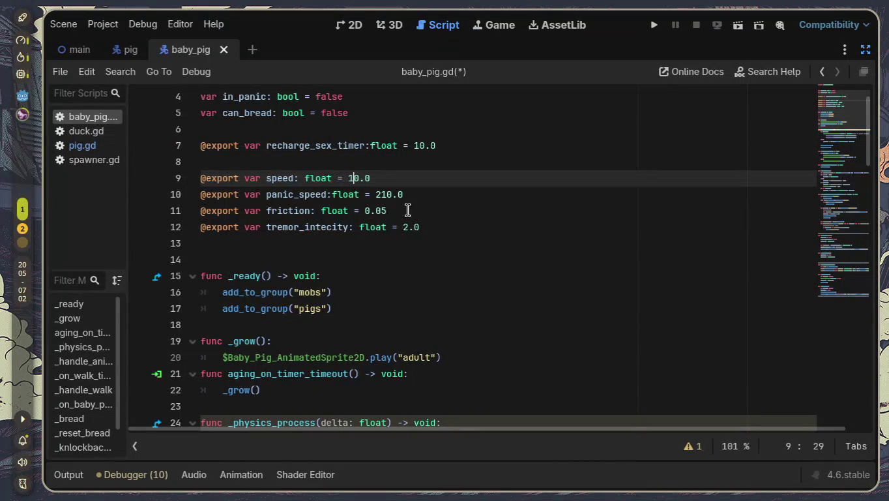
type("31")
key("BackSpace")
key("Down")
key("Right")
key("Right")
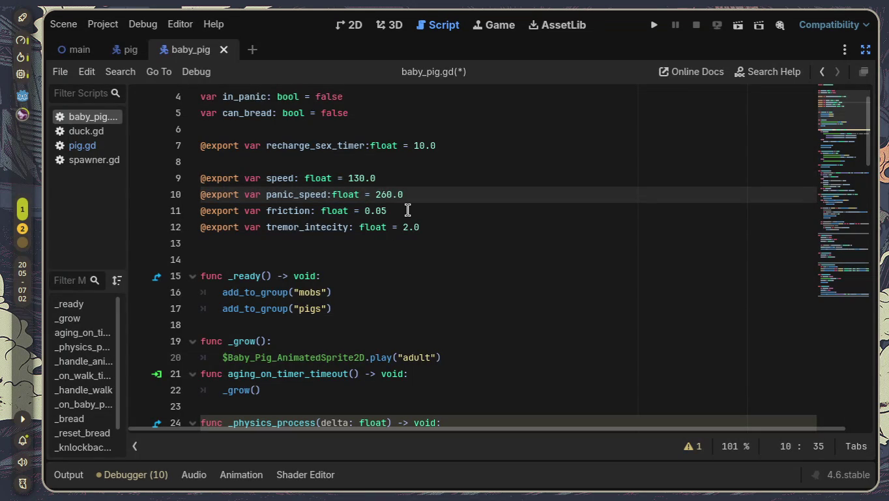
left_click(408, 210)
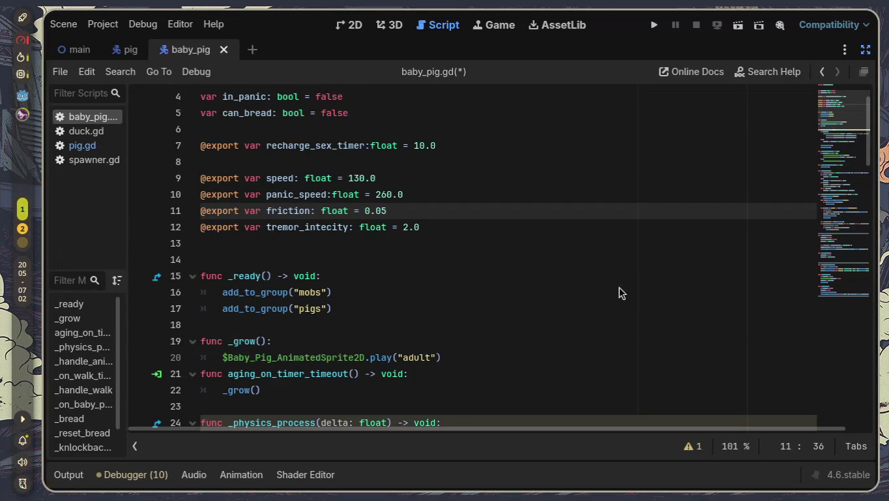
- Scroll down through baby_pig.gd and launch a test run with F5
scroll(607, 283, "down", 2)
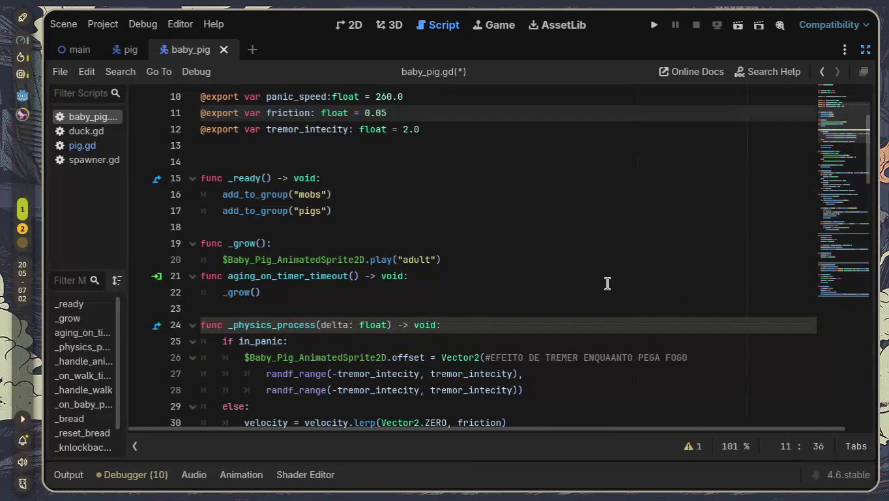
scroll(607, 283, "down", 3)
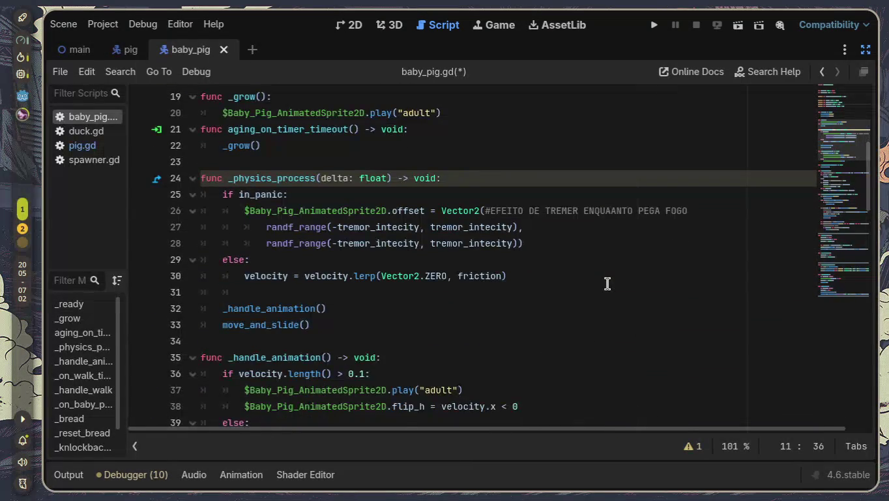
scroll(607, 283, "down", 2)
scroll(608, 282, "down", 2)
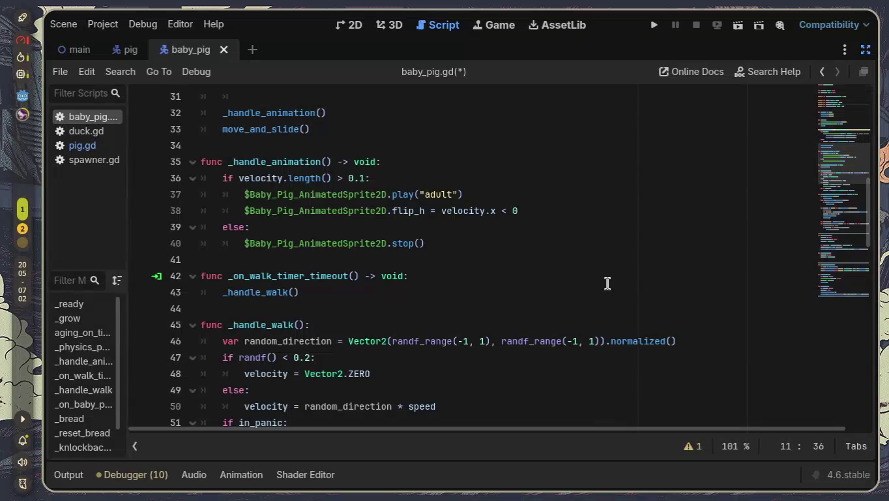
scroll(607, 283, "down", 1)
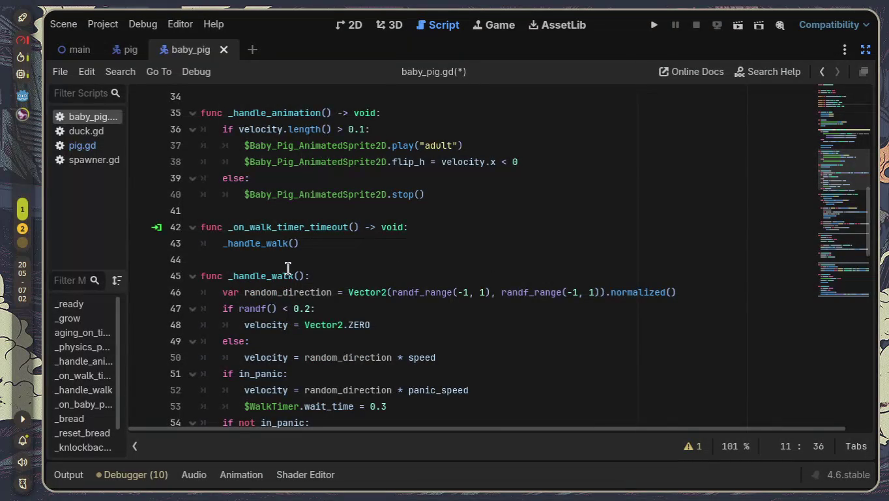
scroll(300, 298, "down", 1)
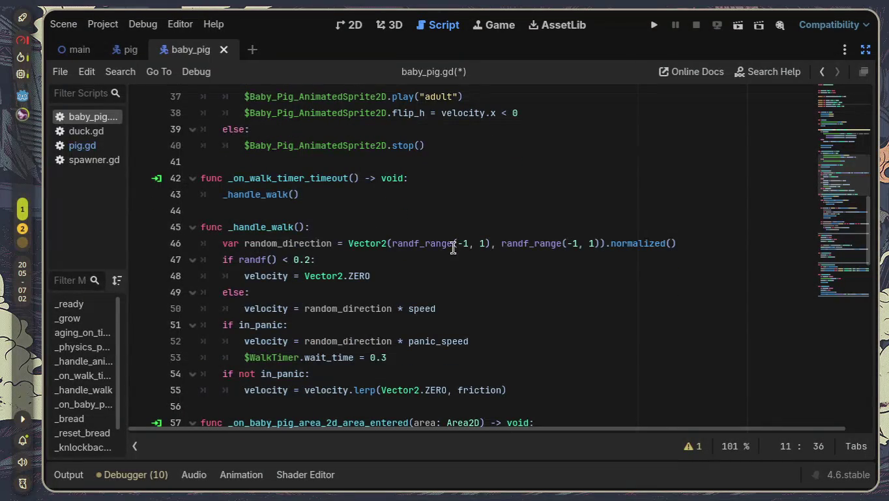
key("F5")
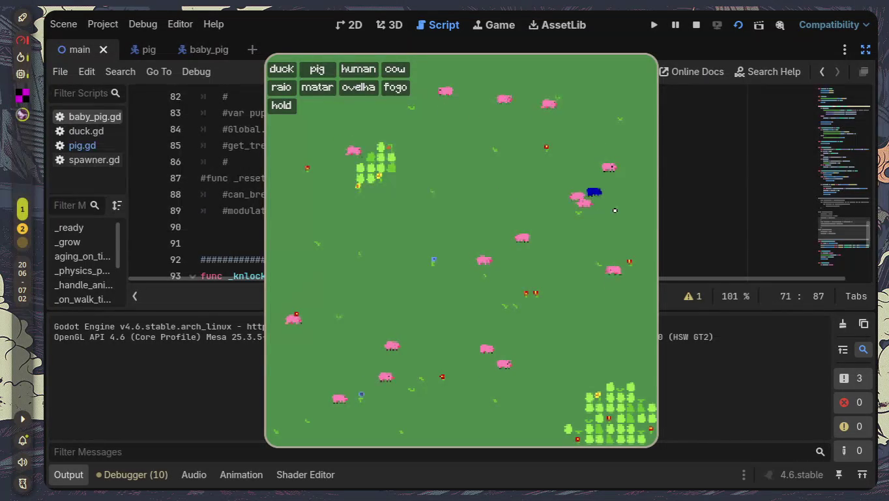
- Stop the faster-pig test run, hide the Output panel, and scroll to baby_pig.gd's area-entered handler
key("F8")
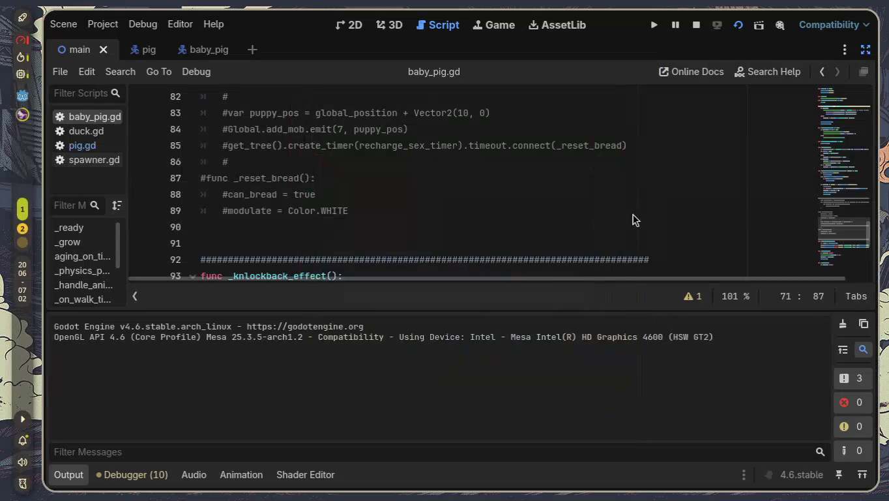
left_click(69, 476)
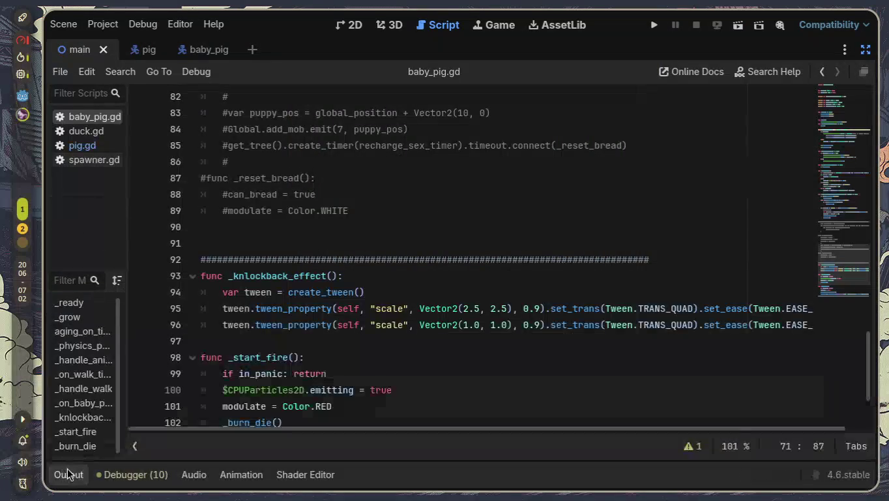
scroll(307, 352, "down", 2)
scroll(307, 353, "up", 10)
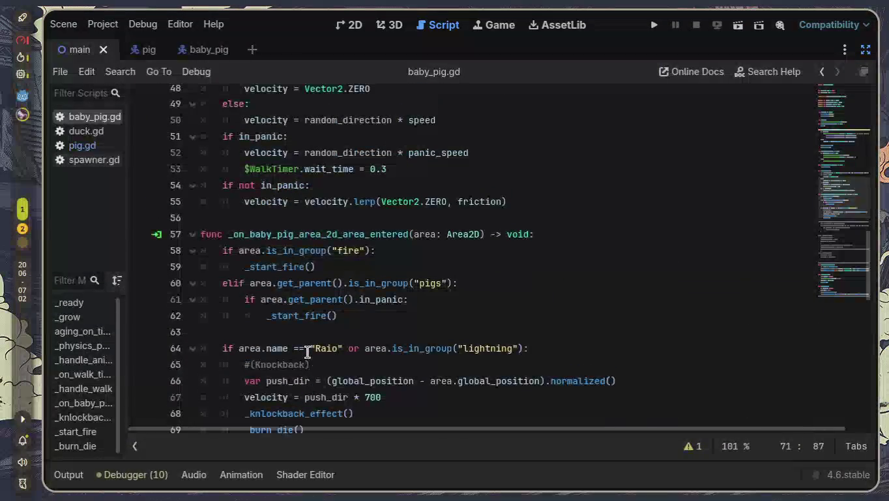
scroll(307, 353, "down", 7)
- Uncomment lines 72–89 of baby_pig.gd with Ctrl+K, restoring the breeding check and _bread function
left_click_drag(365, 366, 200, 256)
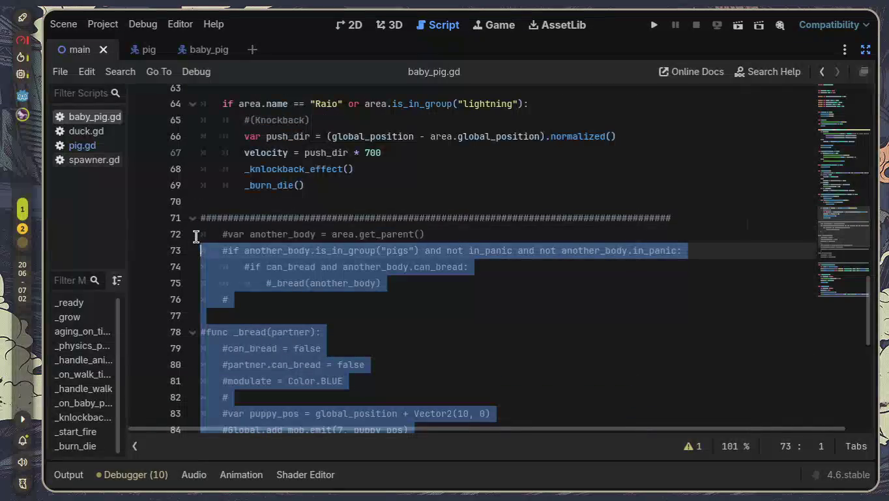
key("ctrl+k")
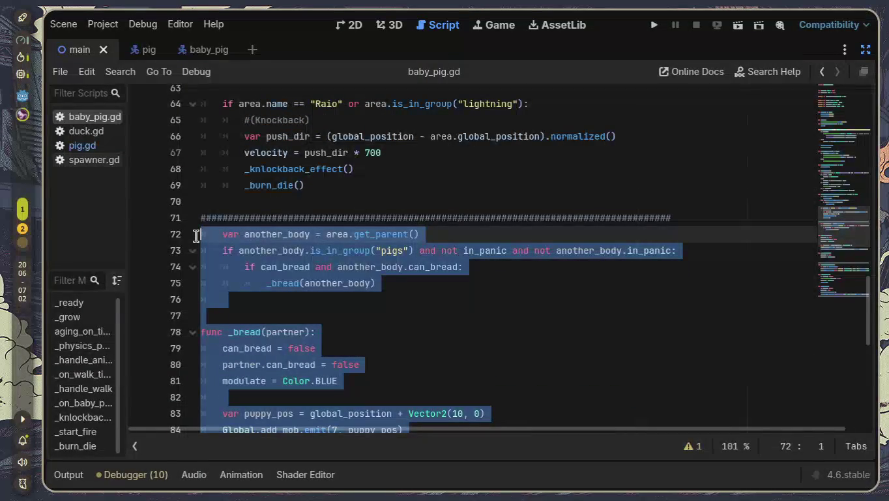
left_click(342, 235)
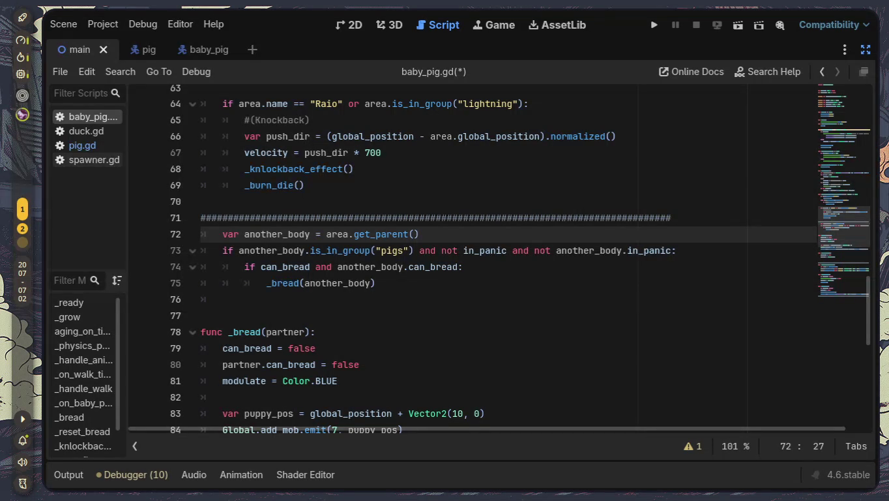
- Restore the editor docks, show the Baby_Pig scene, and screenshot its scene tree
left_click(866, 50)
left_click(345, 49)
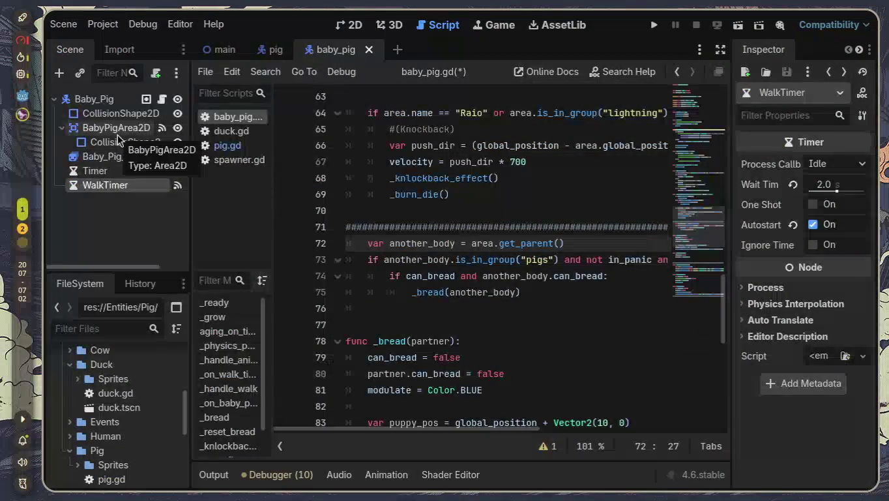
key("Print")
mouse_move(48, 88)
left_mouse_down()
mouse_move(170, 180)
mouse_move(186, 218)
mouse_move(186, 201)
left_mouse_up()
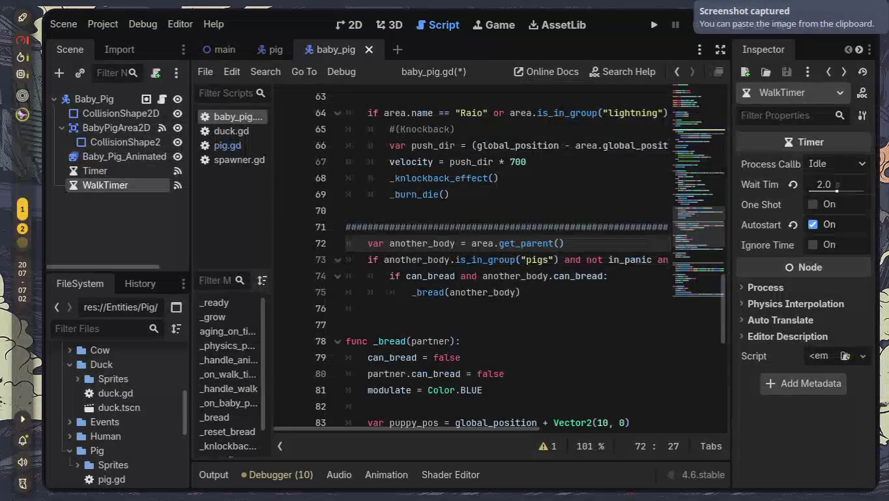
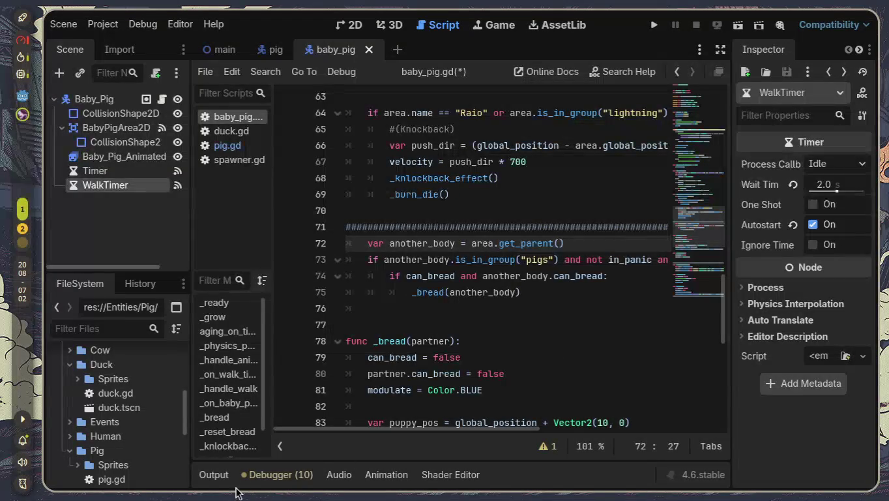
- Maximize the script editor and scroll through baby_pig.gd to the area-entered handler
left_click(721, 49)
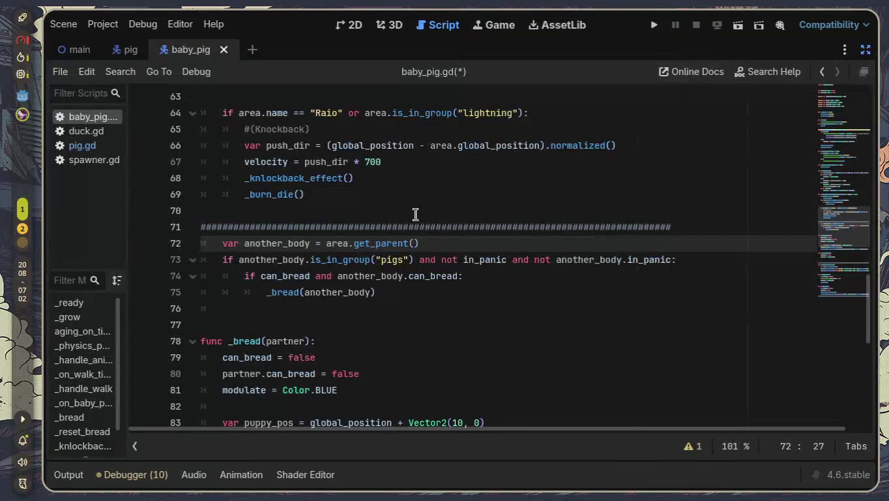
scroll(365, 266, "up", 2)
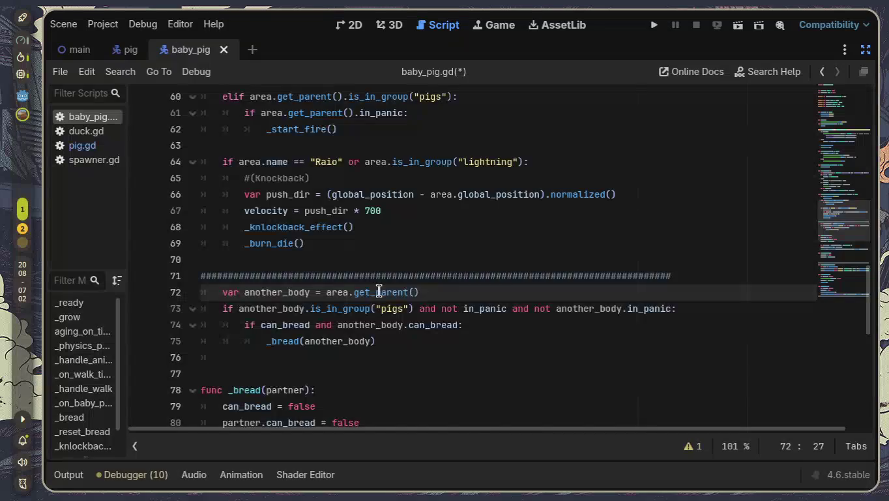
scroll(378, 291, "down", 4)
scroll(379, 291, "down", 3)
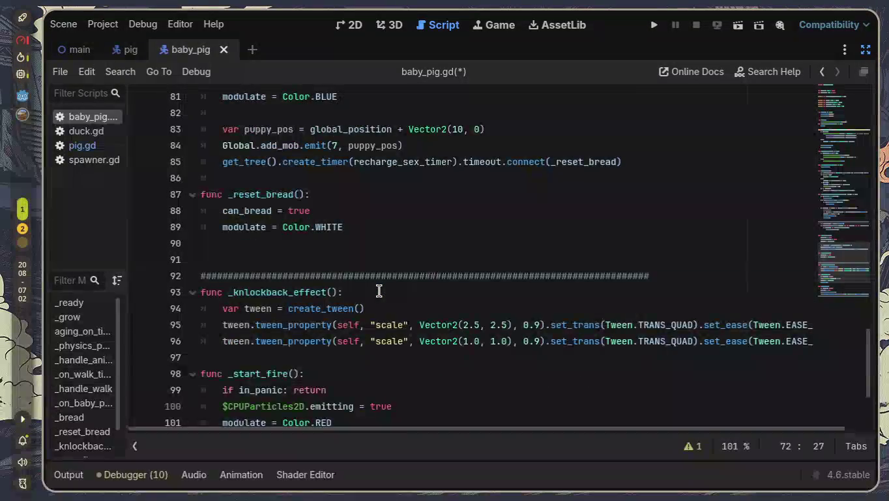
scroll(379, 291, "down", 2)
scroll(378, 291, "down", 1)
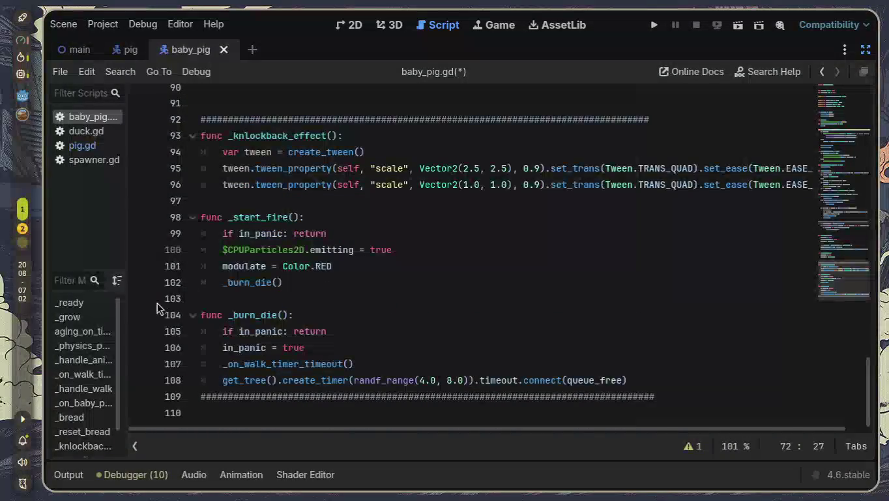
scroll(90, 341, "down", 1)
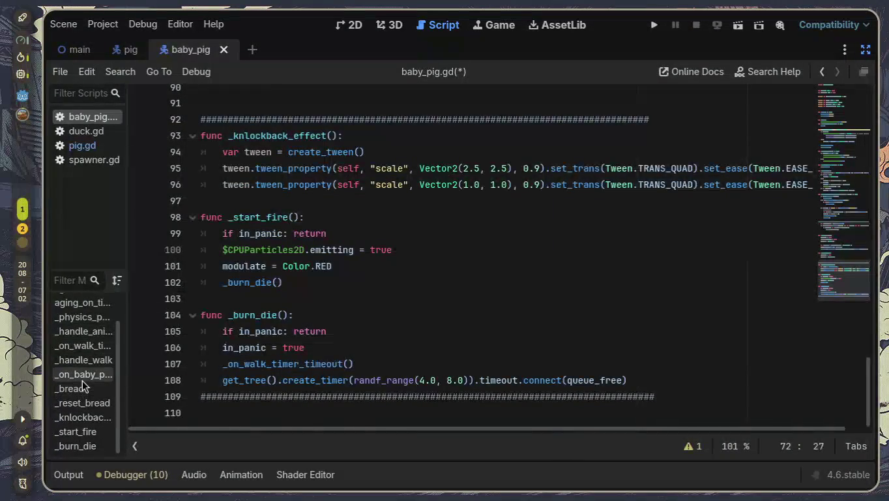
left_click(82, 380)
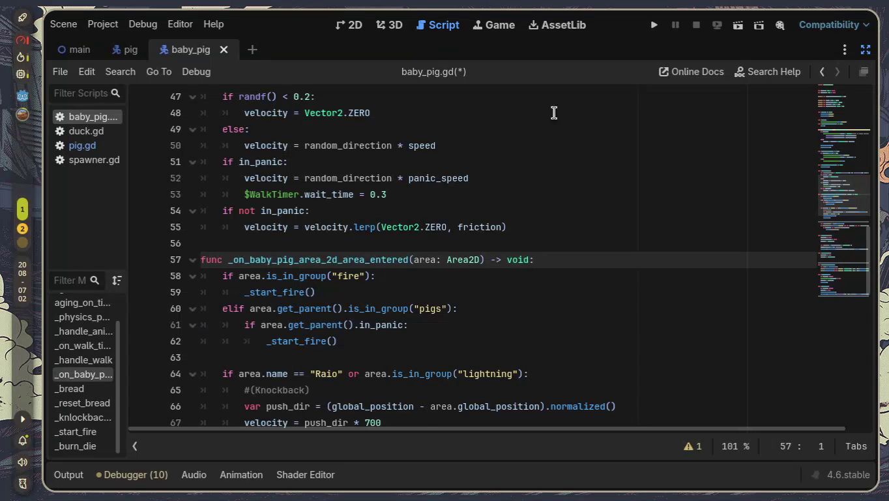
- Restore the side panels and trace Timer's timeout signal to aging_on_timer_timeout
left_click(864, 50)
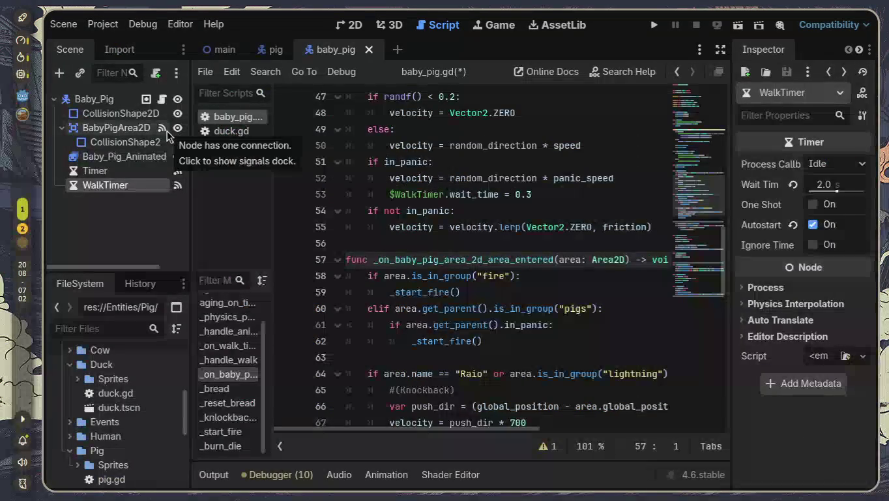
left_click(177, 173)
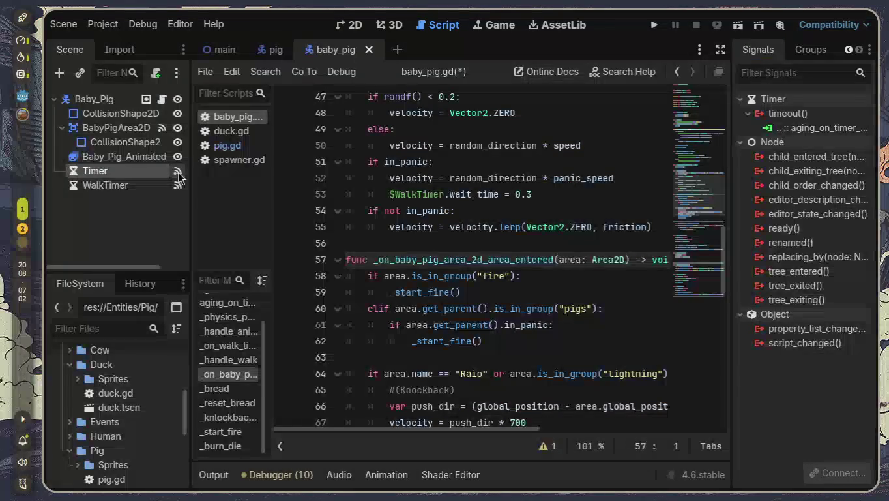
double_click(828, 129)
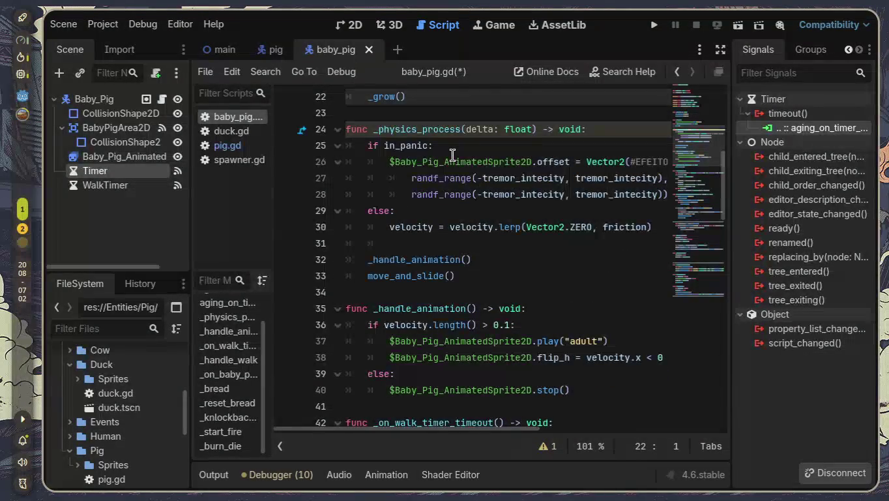
scroll(451, 157, "up", 2)
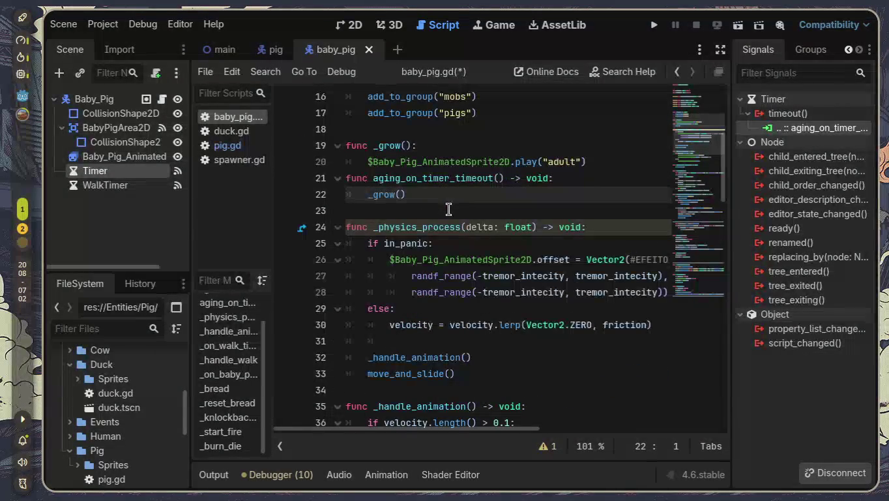
left_click(375, 178)
left_click_drag(375, 178, 442, 194)
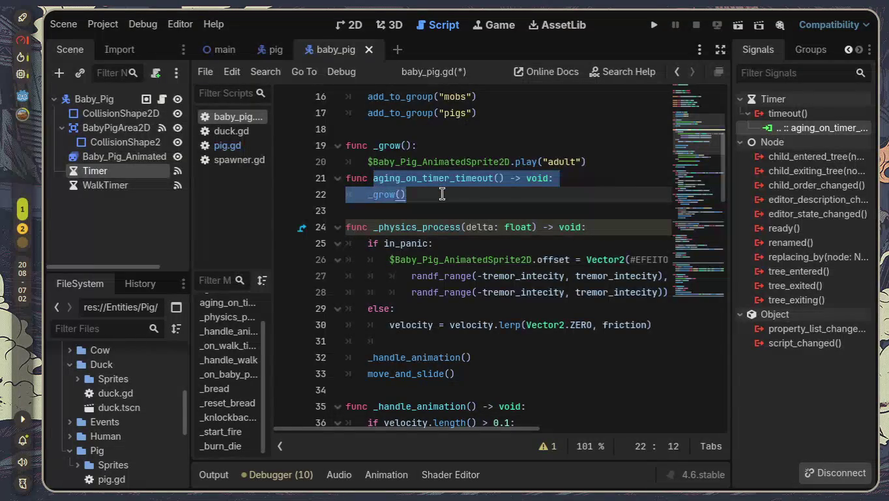
- Trace WalkTimer's timeout signal to its _on_walk_timer_timeout handler, then scroll back up the script
left_click(168, 187)
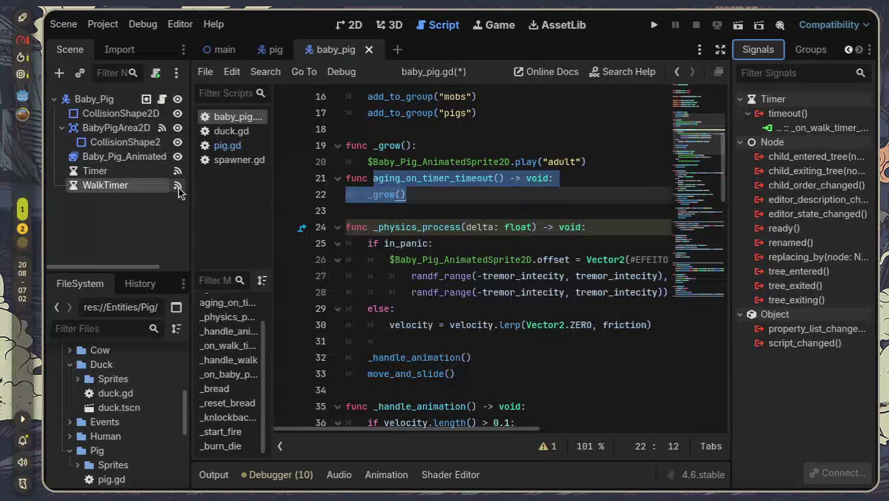
double_click(815, 128)
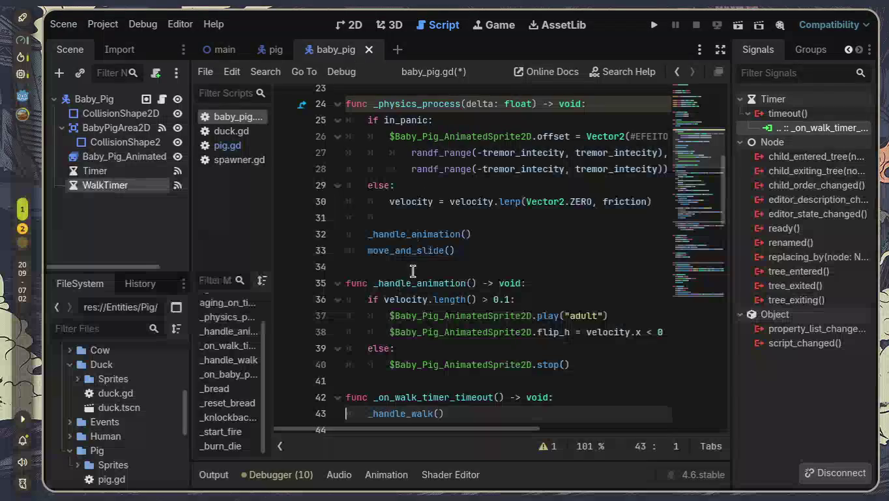
mouse_move(377, 396)
left_mouse_down()
mouse_move(520, 397)
mouse_move(512, 415)
left_mouse_up()
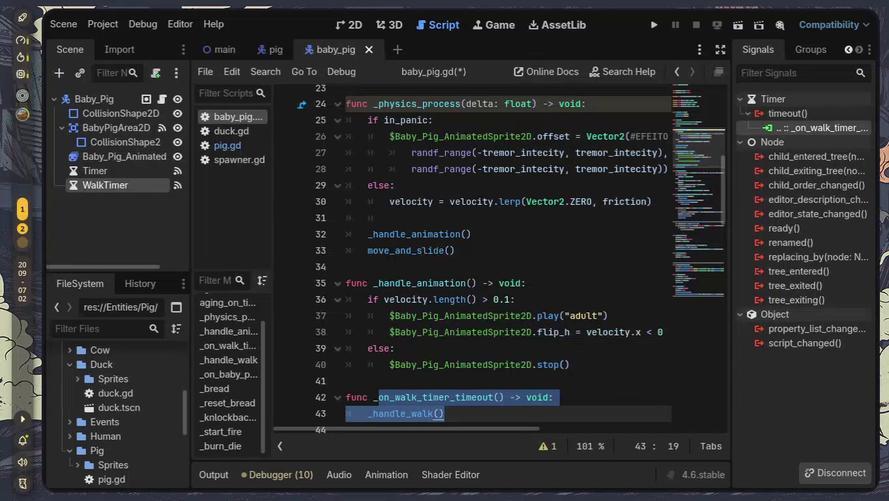
left_click(634, 292)
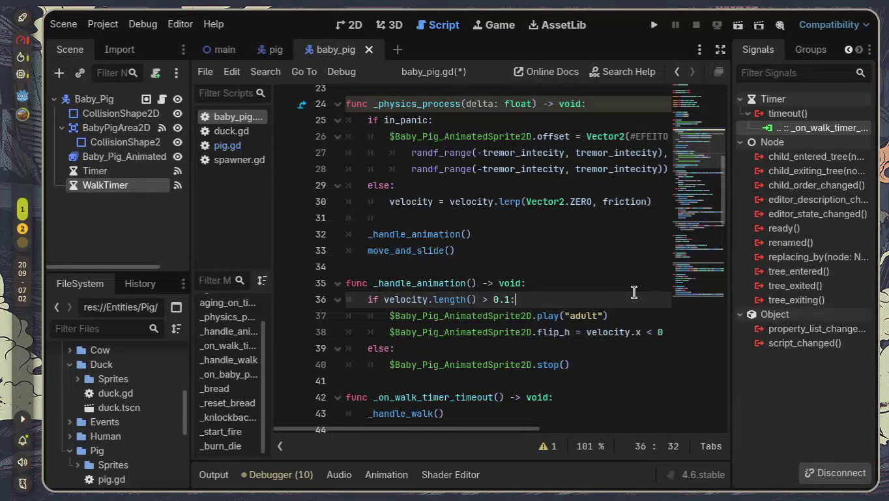
scroll(625, 295, "up", 1)
scroll(622, 296, "up", 5)
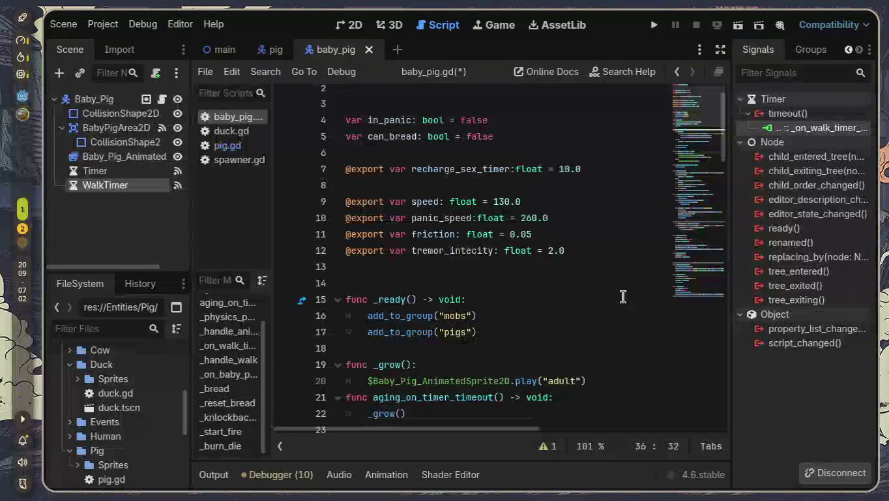
scroll(623, 296, "down", 1)
- Add the comment '#configuração do timer' on a new line in _ready
left_click(616, 308)
key("Return")
key("Return")
key("Up")
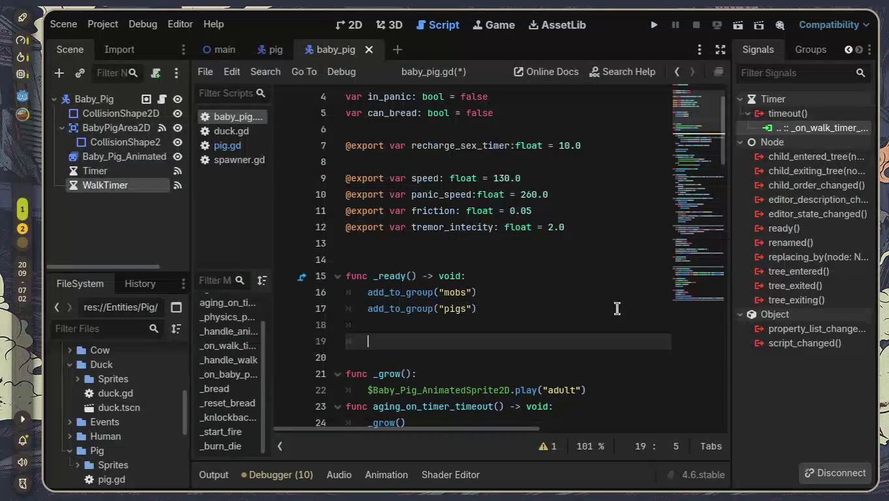
type("#conm")
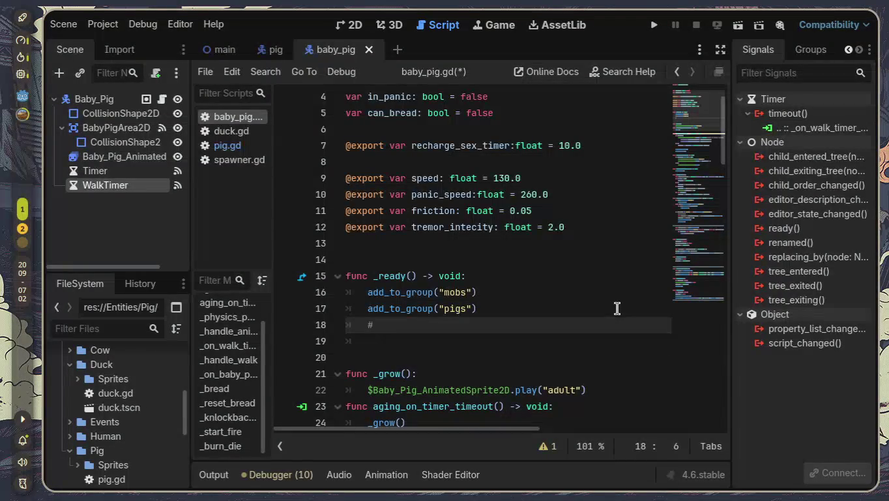
key("BackSpace")
type("fi")
type("guração do timer")
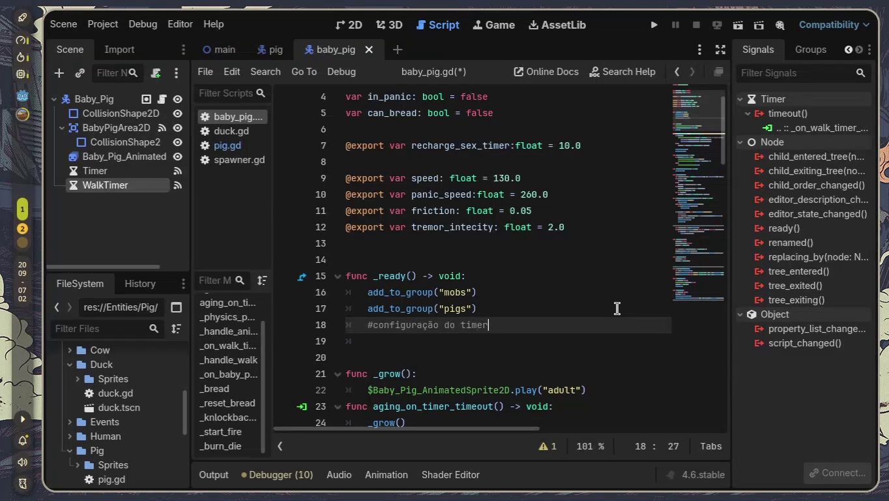
key("Return")
- Start the line '$Timer.wait_time =' under the comment, then go to the recharge_sex_timer declaration
type("var")
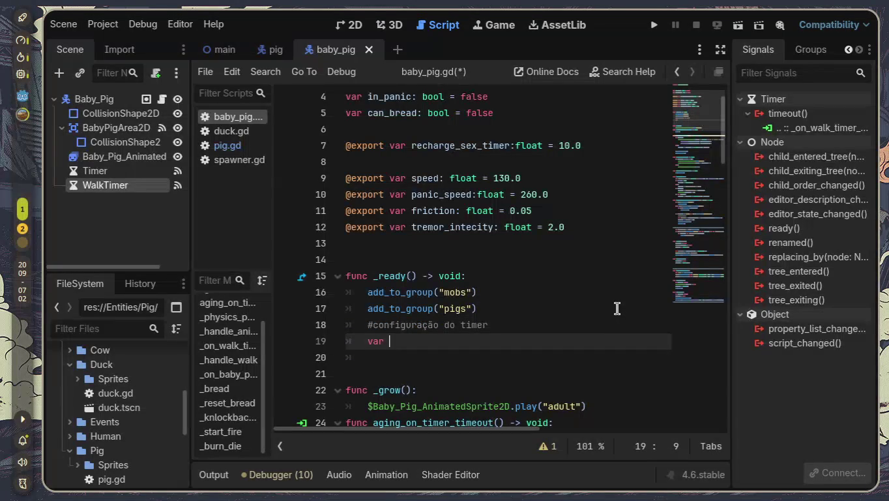
key("BackSpace")
key("BackSpace")
key("BackSpace")
type("$")
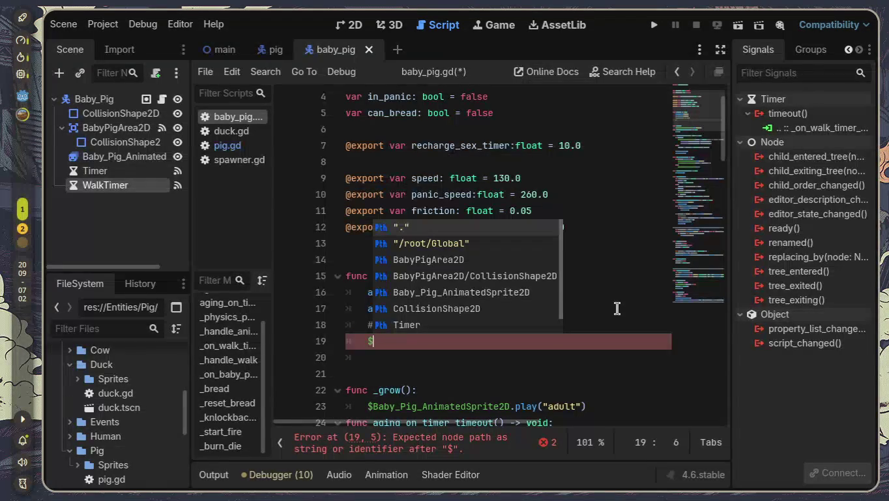
type("timer")
key("Return")
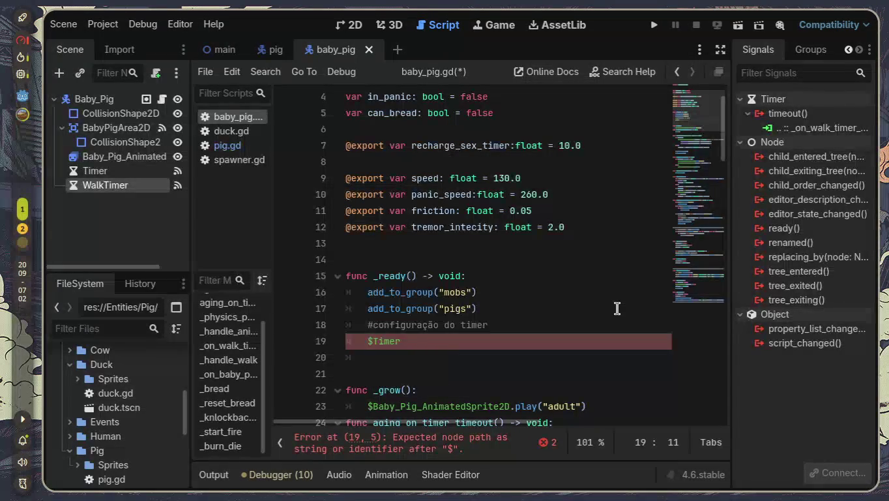
type(".")
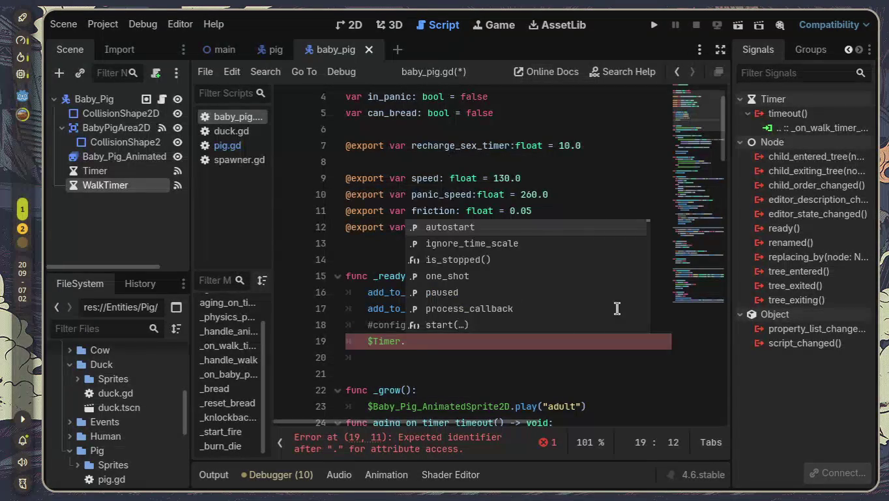
type("wa")
key("Return")
type("=")
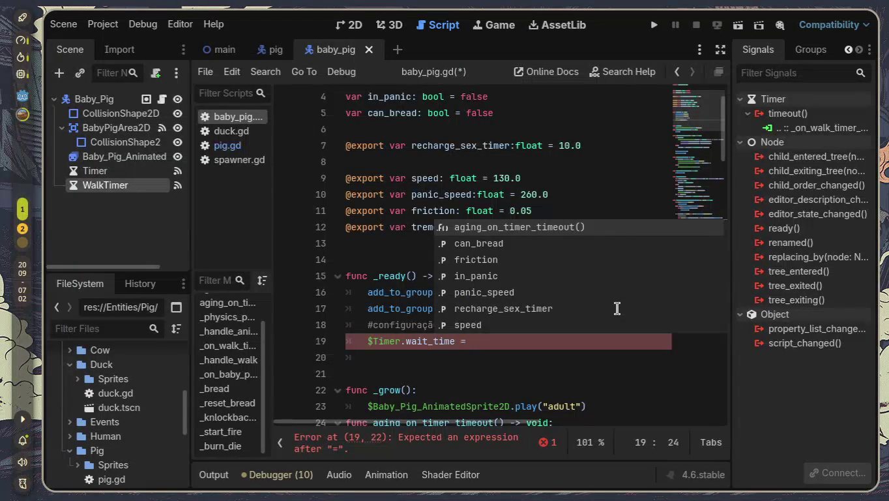
left_click(534, 129)
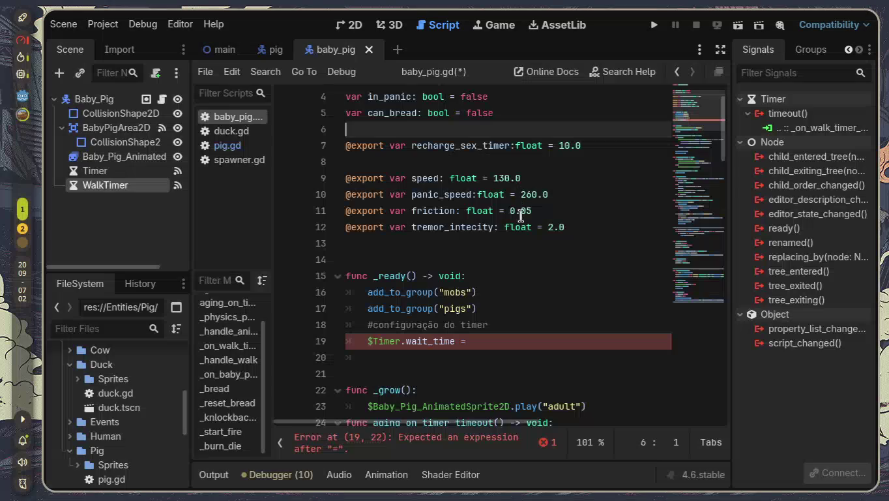
left_click(607, 144)
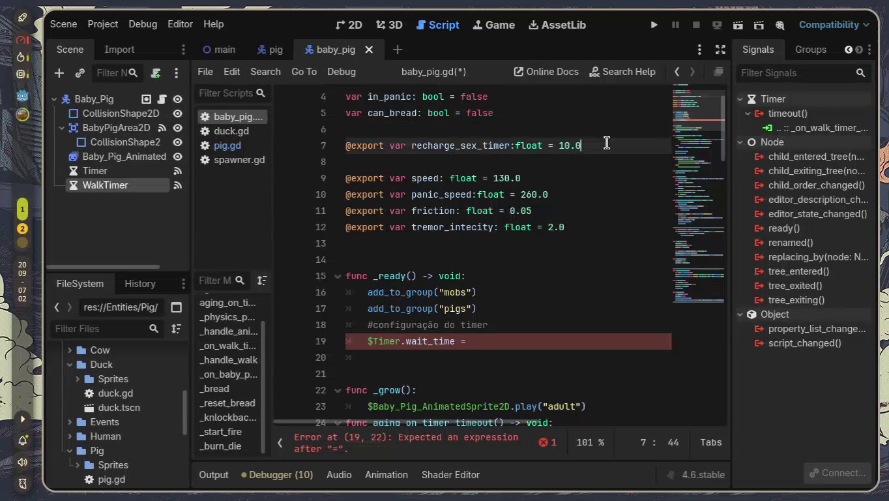
key("Return")
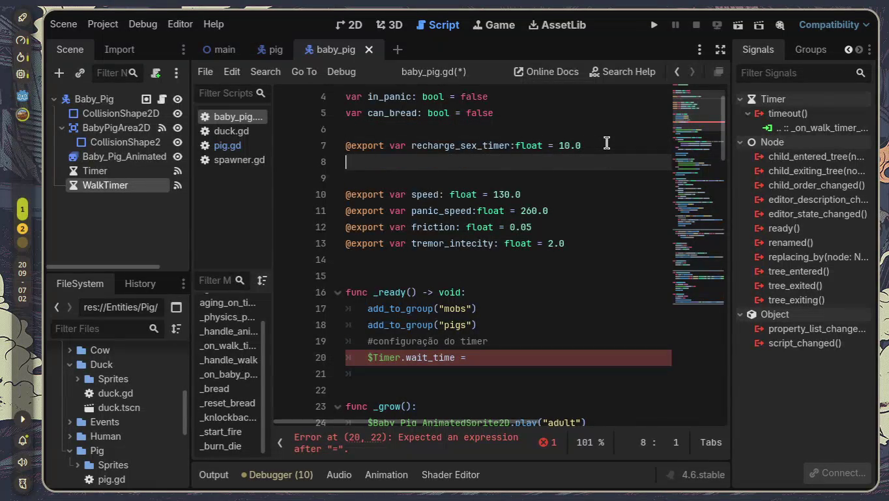
type("@export v")
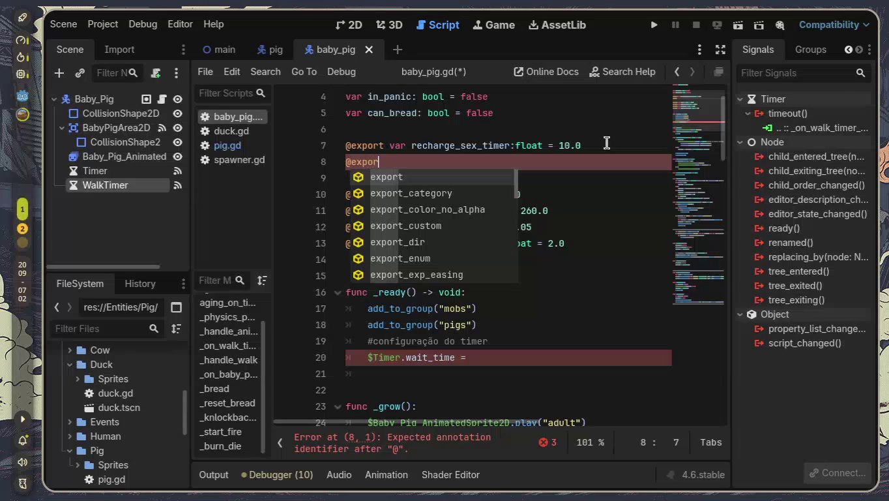
type("at ")
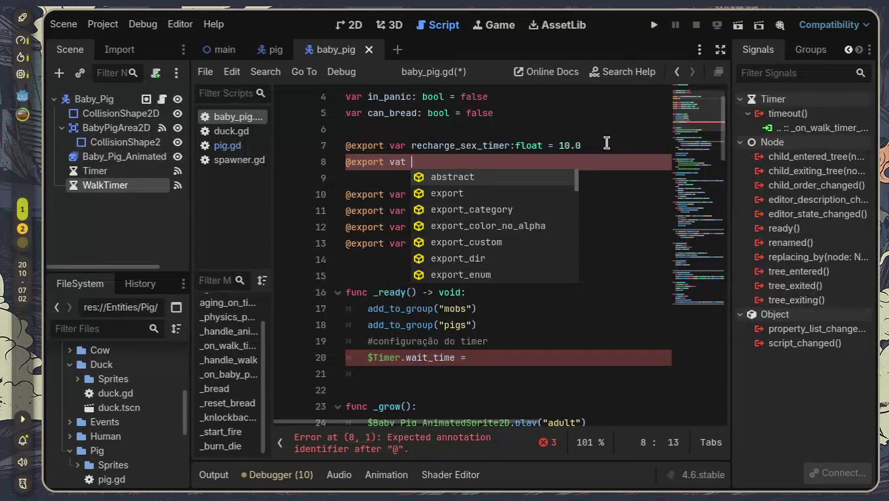
type("g")
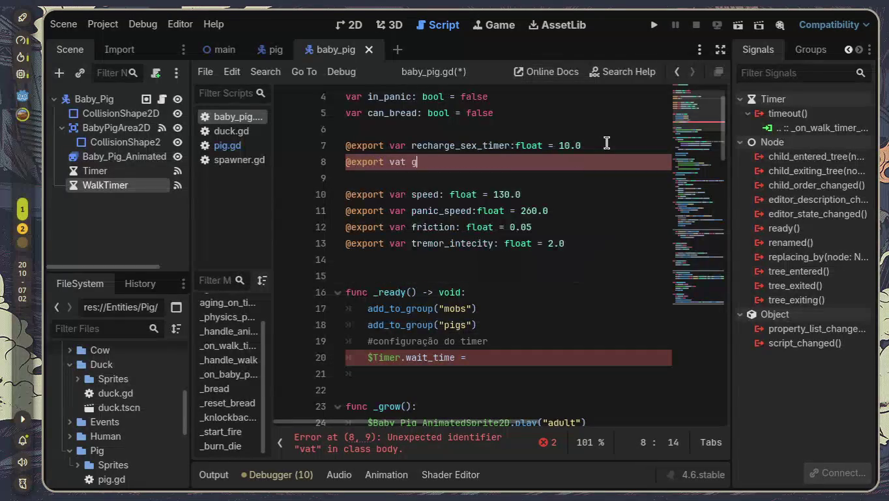
type("rowth")
type("_time")
type(":fl")
type("oat")
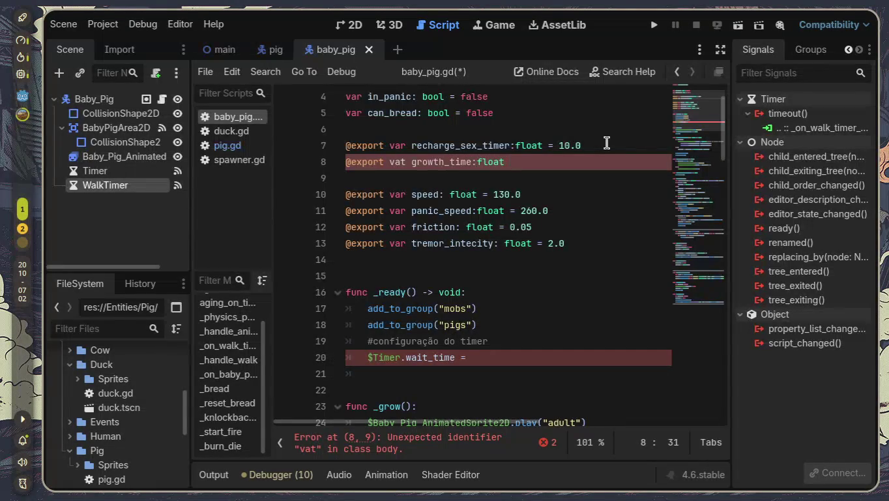
key("BackSpace")
key("BackSpace")
type("t=")
type("20.")
type("00")
key("BackSpace")
key("Left")
key("Left")
key("Left")
key("Left")
key("Left")
key("Left")
key("Right")
key("Left")
key("Left")
key("Left")
key("Left")
key("Left")
key("Left")
key("BackSpace")
type("r")
key("Right")
key("Right")
key("Right")
key("Right")
key("Right")
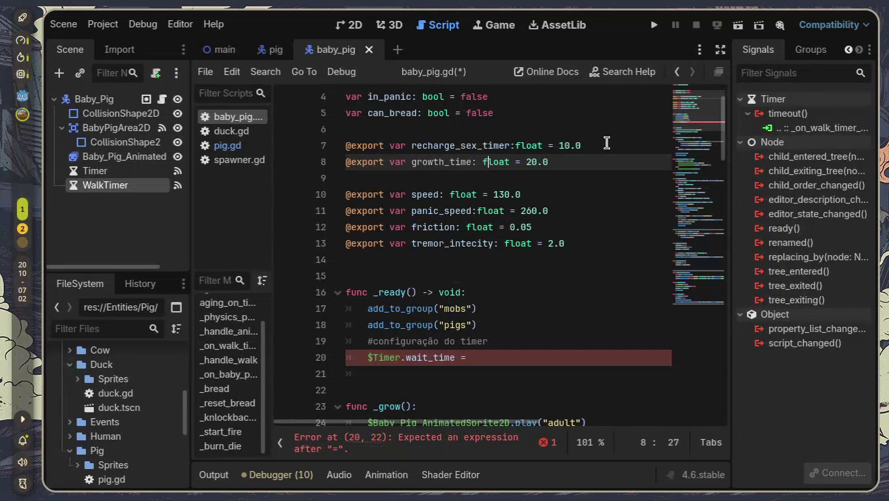
key("Right")
key("Right")
key("Right")
key("Up")
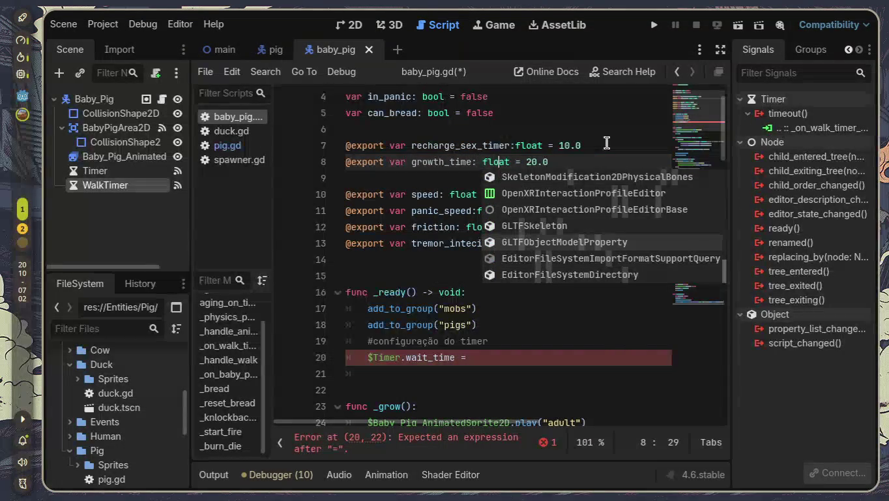
- Finish the wait_time line as '$Timer.wait_time = growth_time'
left_click(607, 142)
scroll(556, 212, "down", 2)
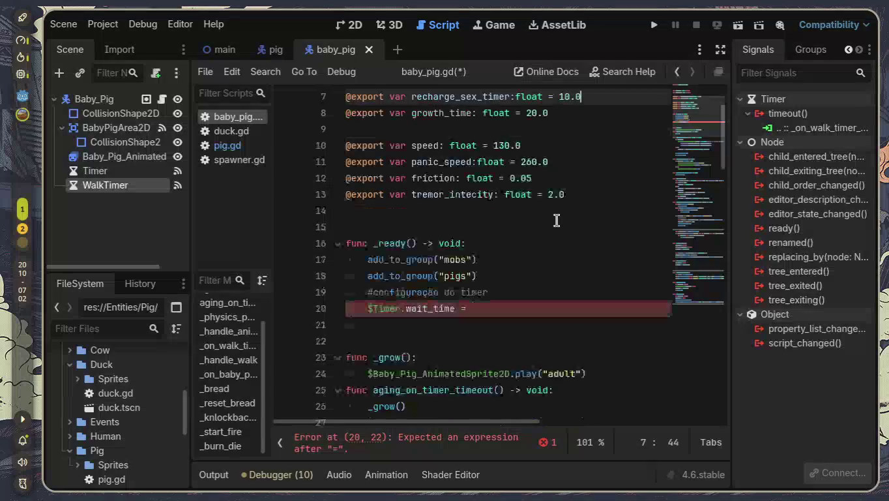
left_click(526, 260)
type("gro")
key("Return")
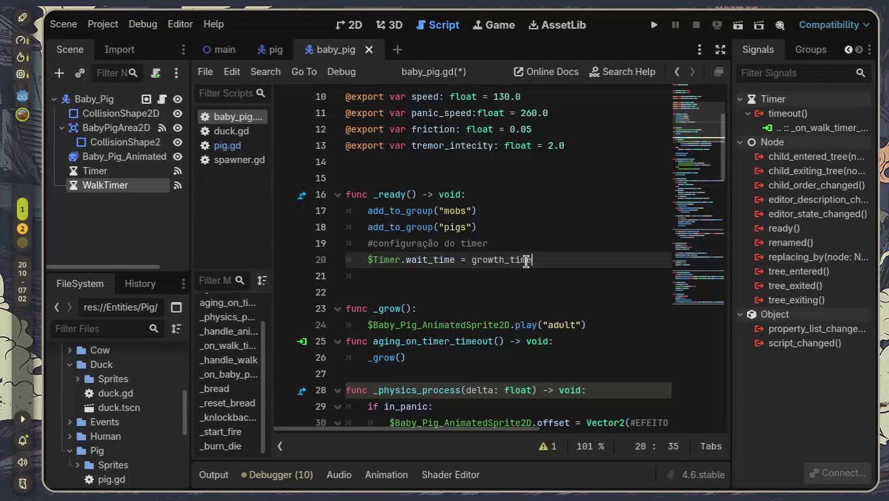
- Add '$Timer.one_shot=true' on the next line of _ready
key("Return")
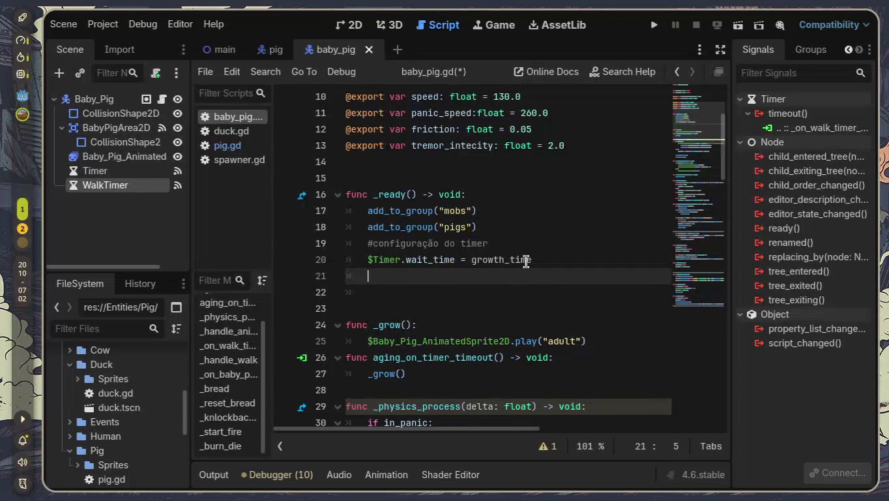
type("$Timer")
key("Return")
type(".one")
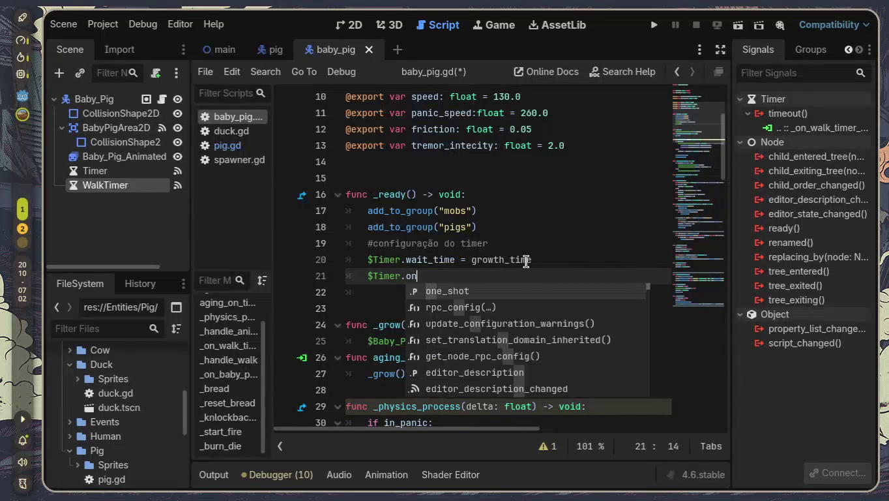
key("Return")
type("=true")
- Add a '$Timer.start()' call below the one_shot line
key("Return")
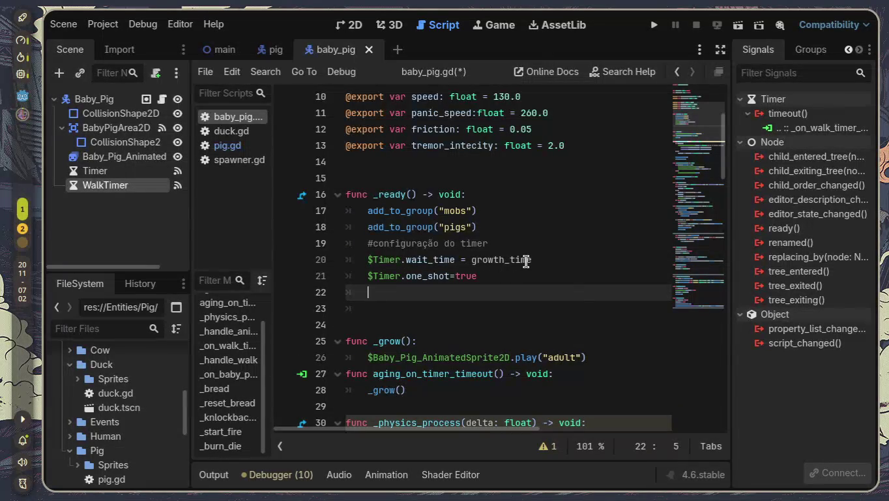
key("Return")
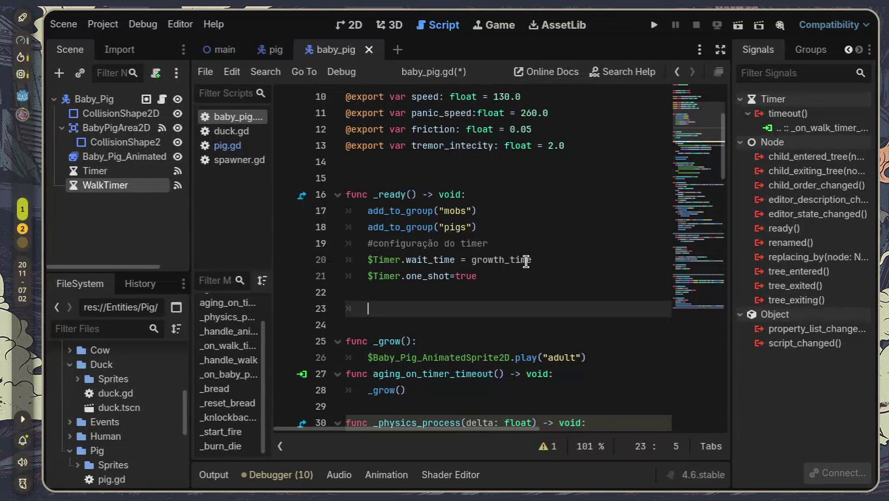
key("BackSpace")
key("BackSpace")
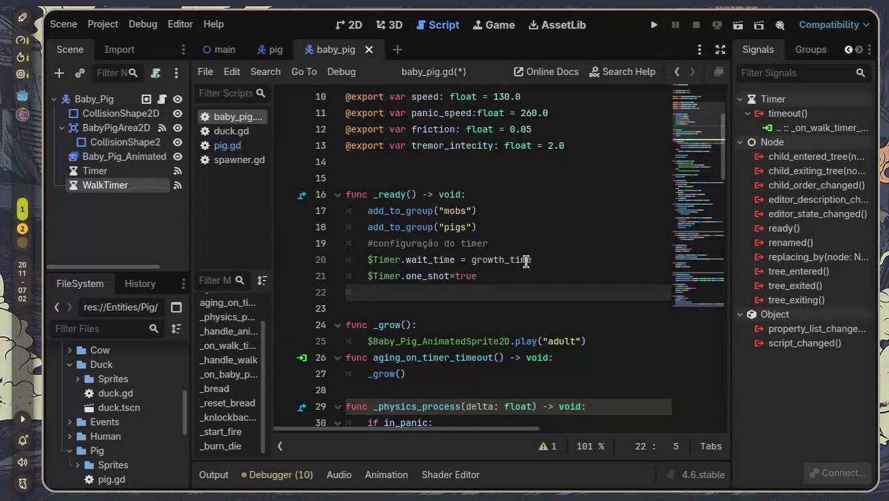
type("$timer;")
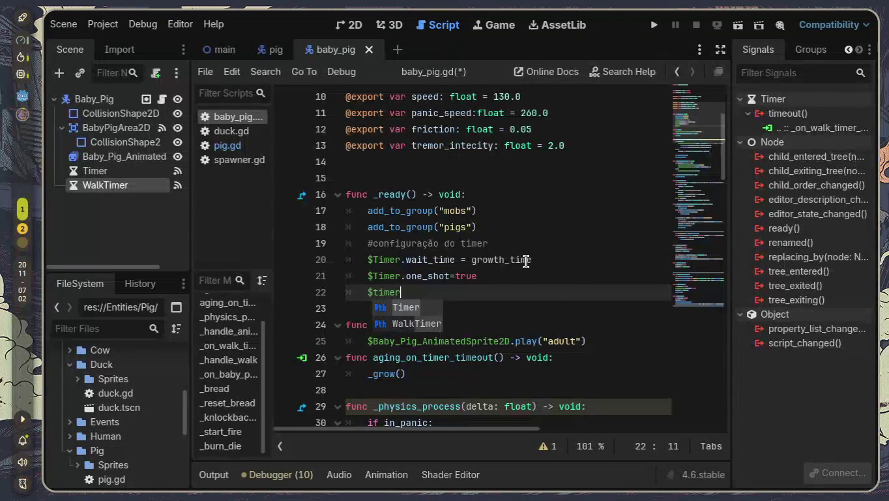
key("Return")
type(";")
key("BackSpace")
type(".star")
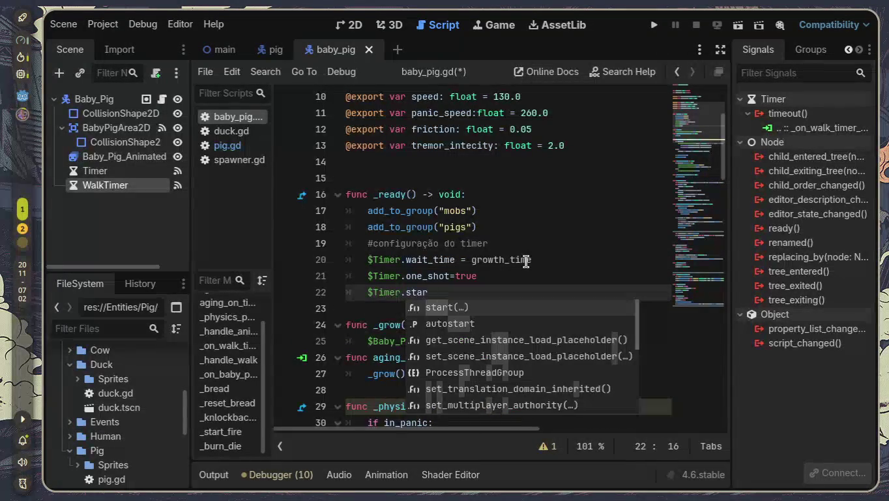
key("Return")
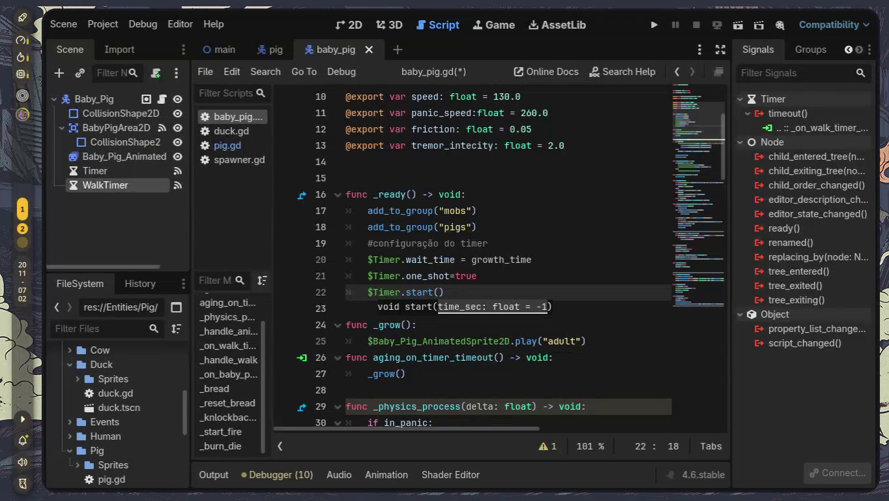
- Delete the _grow function, including its adult animation call
left_click(556, 278)
scroll(556, 291, "down", 1)
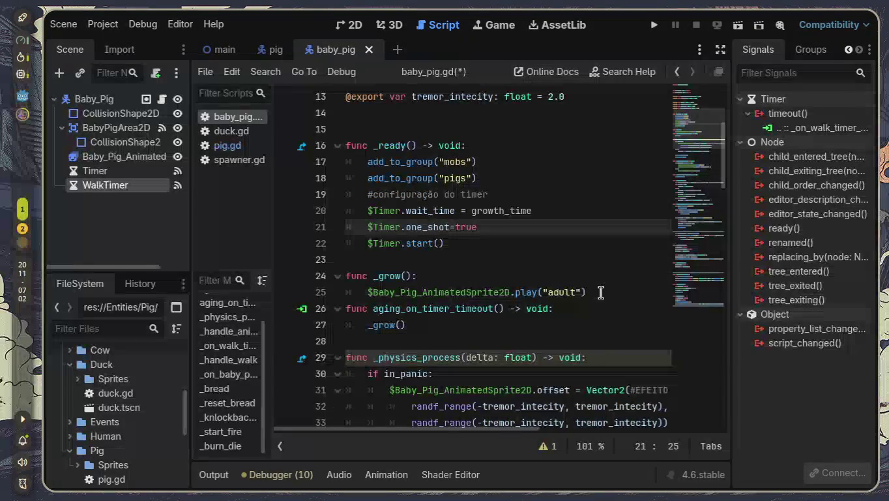
left_click_drag(598, 291, 365, 293)
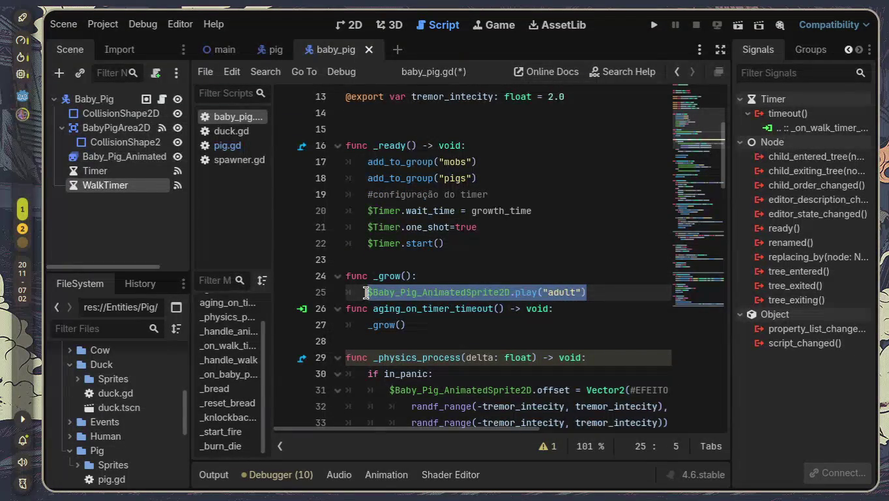
key("BackSpace")
type("pass")
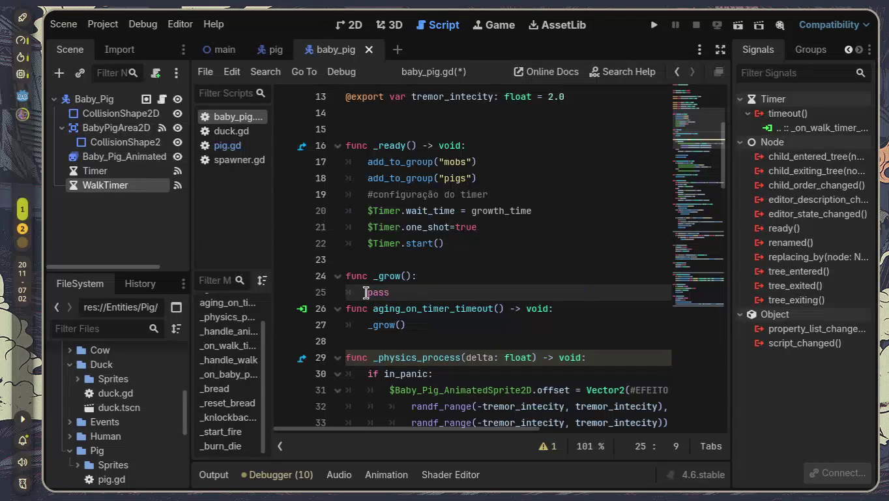
left_click_drag(396, 292, 337, 278)
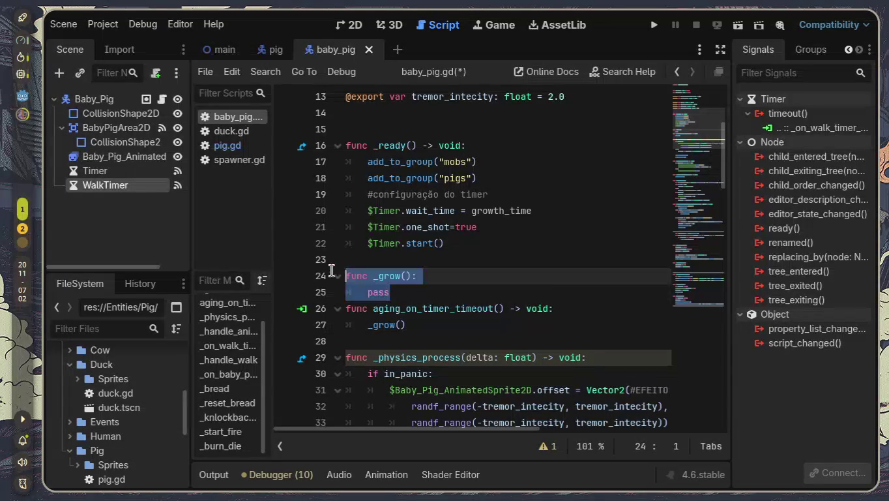
key("BackSpace")
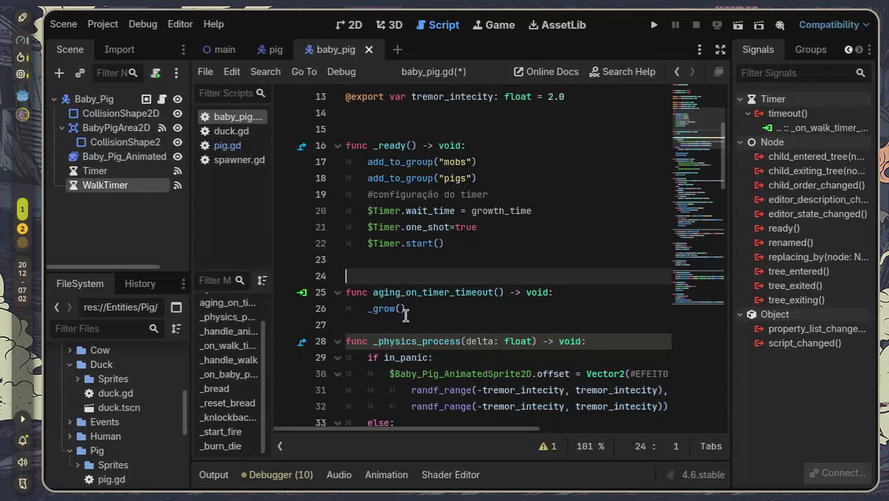
- Replace the _grow() call in aging_on_timer_timeout with pass and open a line above it
left_click(404, 309)
key("shift+Home")
key("BackSpace")
type("pass")
key("Up")
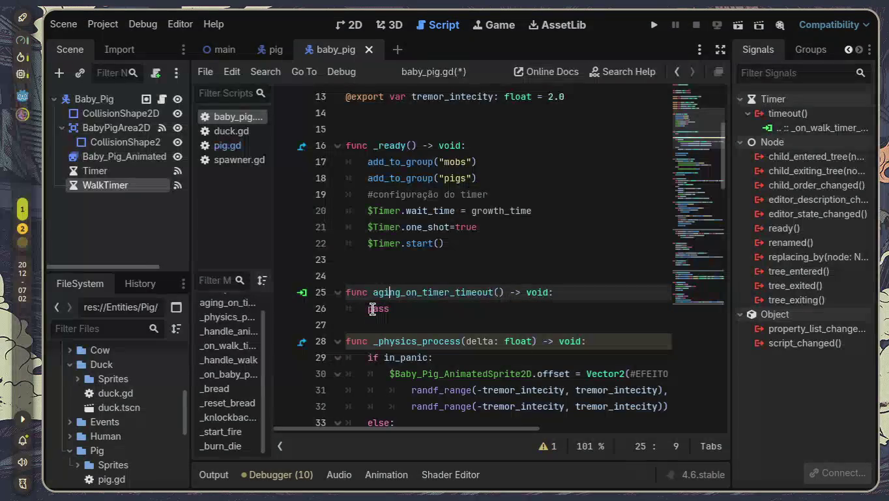
key("End")
key("Return")
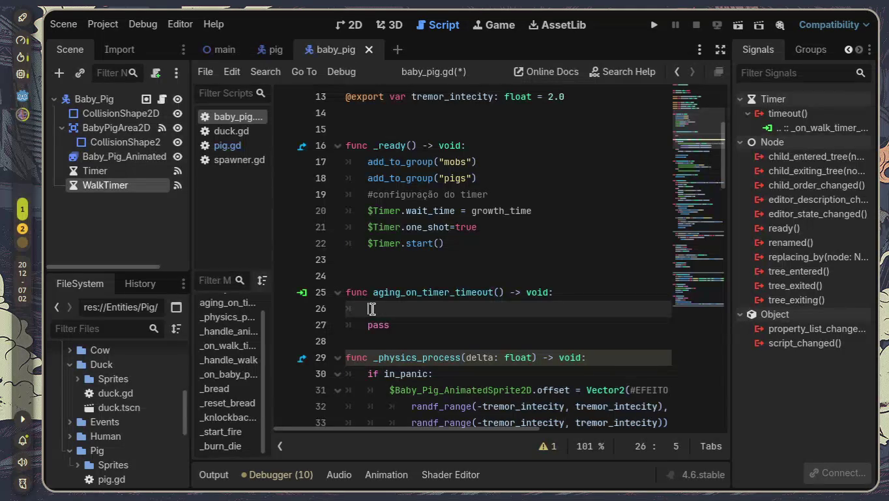
- Write 'Global.add_mob.emit(0, global_position)' in aging_on_timer_timeout
type("global")
type(".e,")
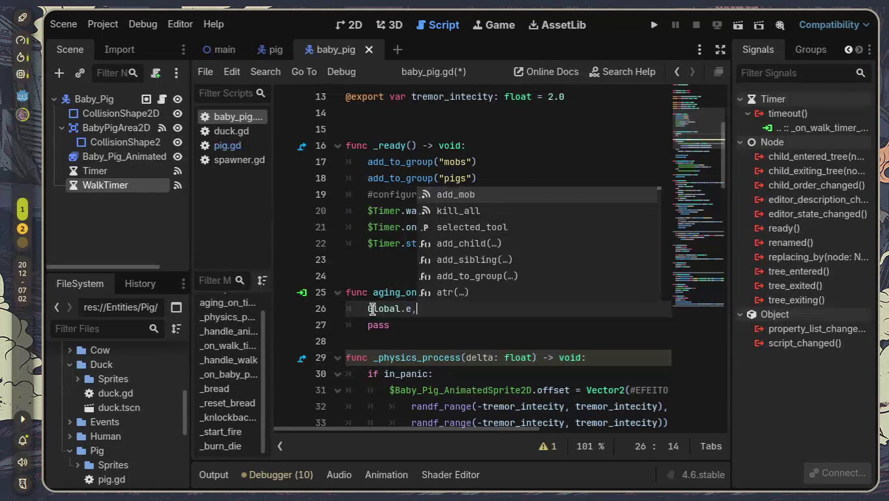
type("m")
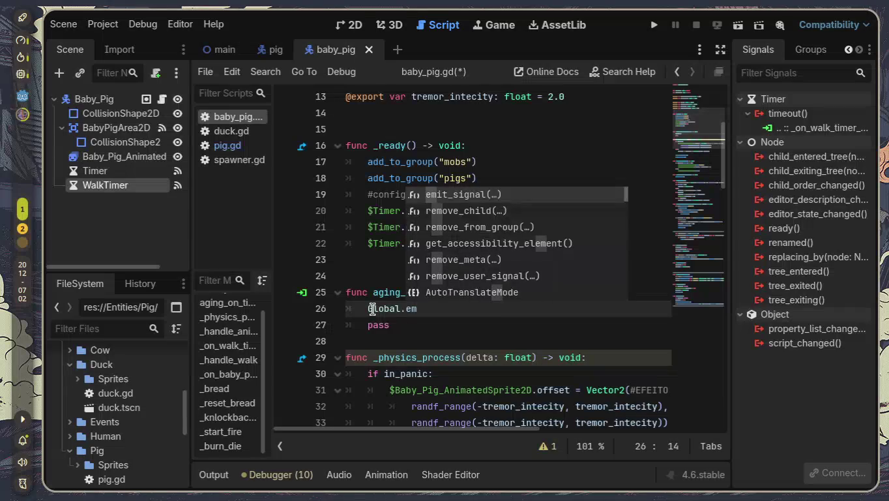
key("BackSpace")
key("BackSpace")
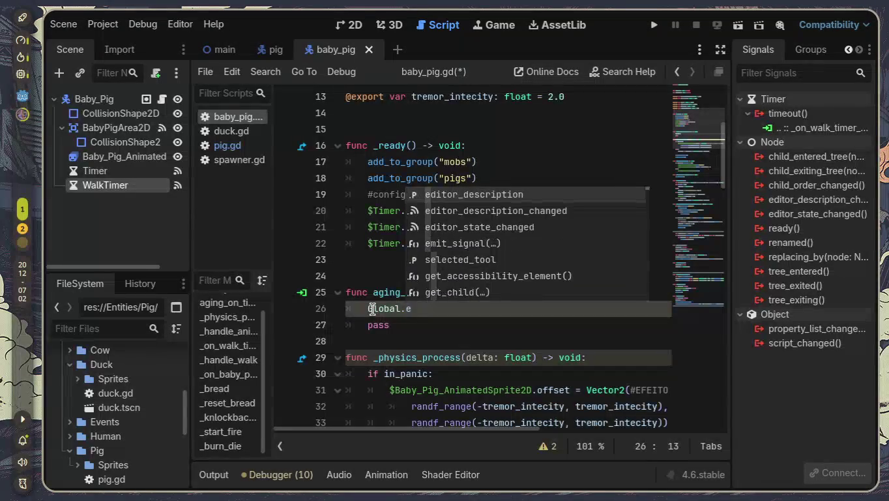
type("add")
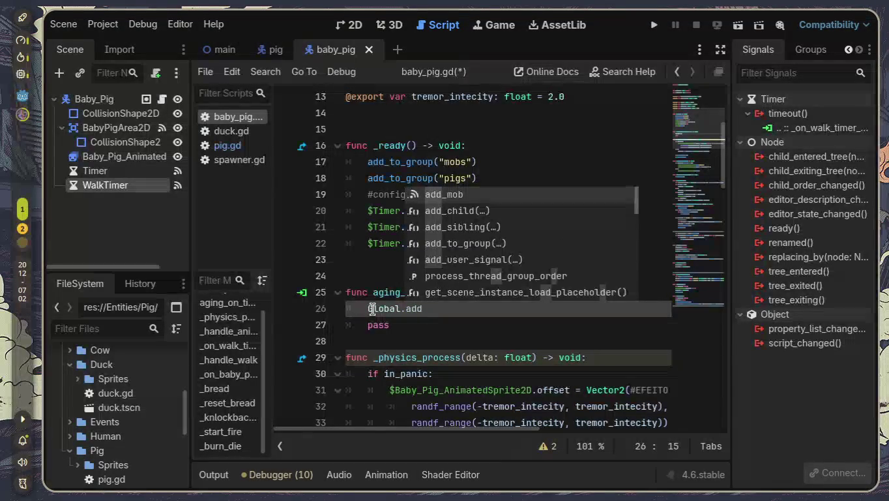
key("Return")
type(".")
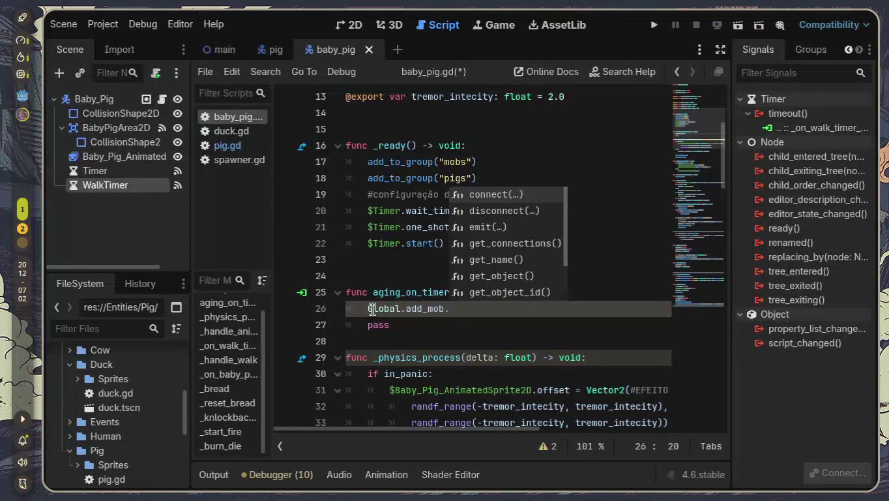
type("e")
key("Return")
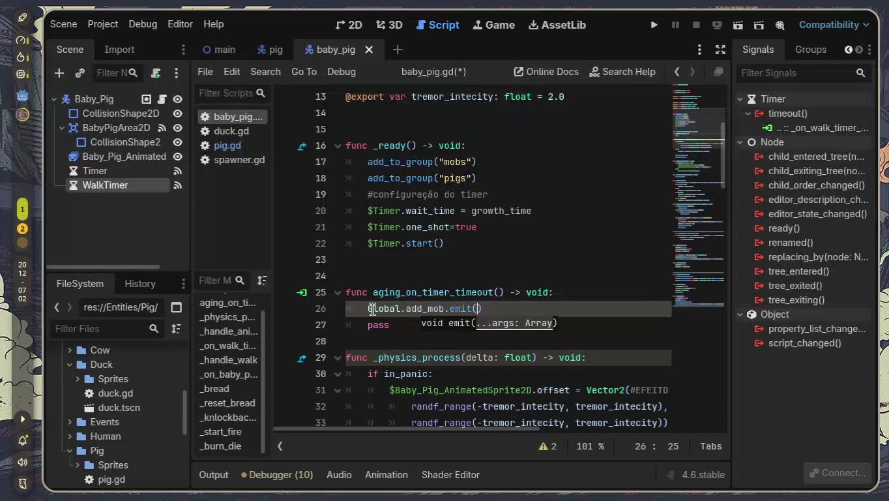
type("0")
type(", glo")
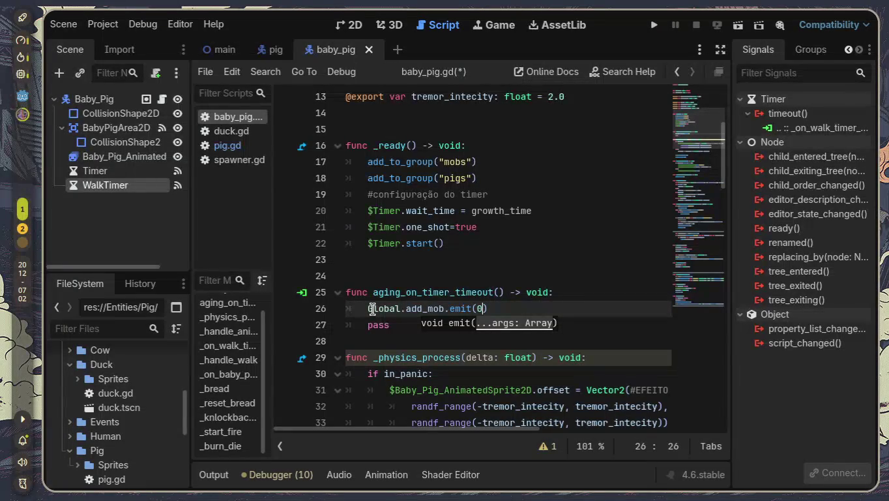
key("Return")
- Add queue_free() after the emit call, remove the leftover pass, and select the old code below
key("End")
key("Return")
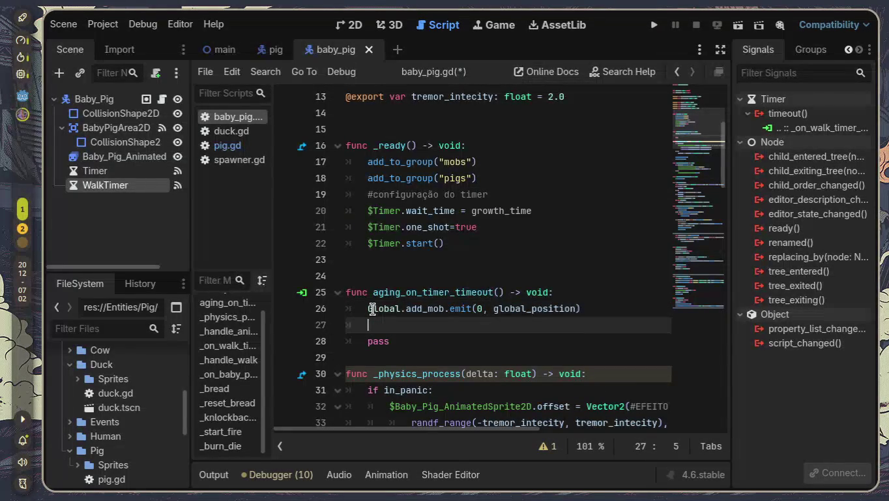
type("que")
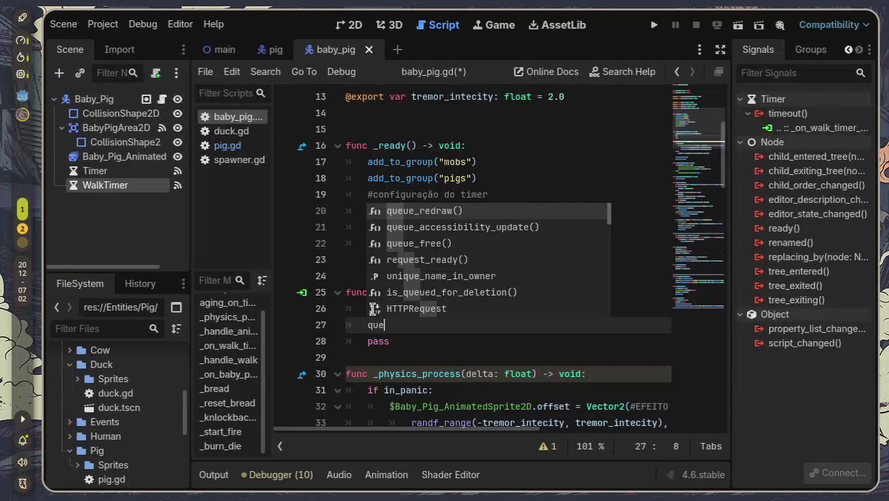
key("Down")
key("Down")
key("Return")
key("Down")
key("BackSpace")
key("BackSpace")
key("BackSpace")
key("BackSpace")
key("BackSpace")
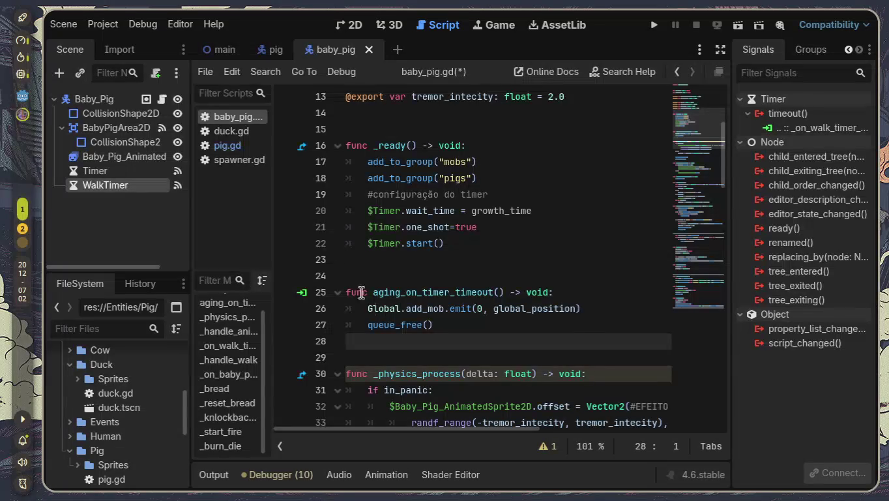
scroll(418, 312, "down", 1)
mouse_move(377, 323)
left_mouse_down()
mouse_move(471, 481)
mouse_move(472, 443)
left_mouse_up()
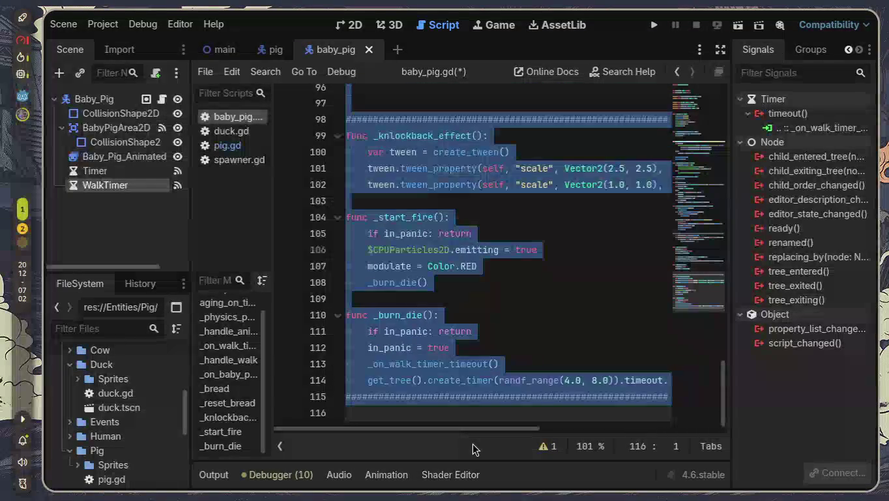
- Delete every old function from _physics_process to _burn_die below aging_on_timer_timeout
key("Delete")
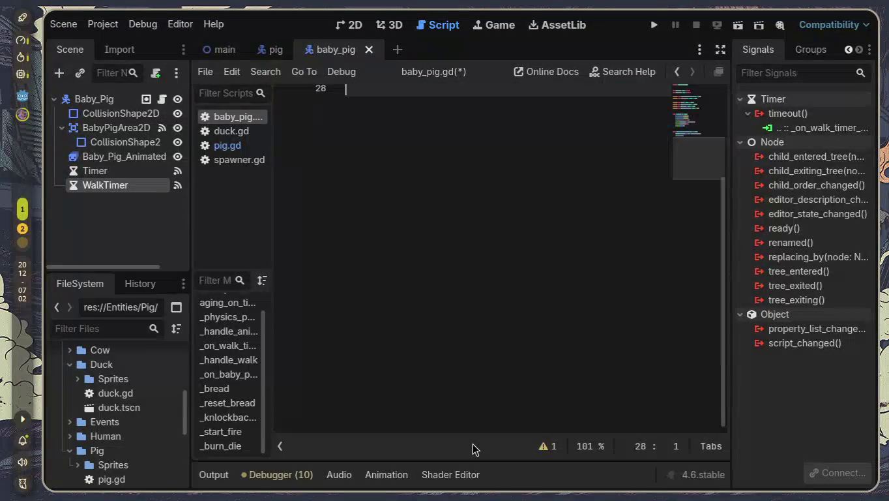
scroll(432, 373, "down", 3)
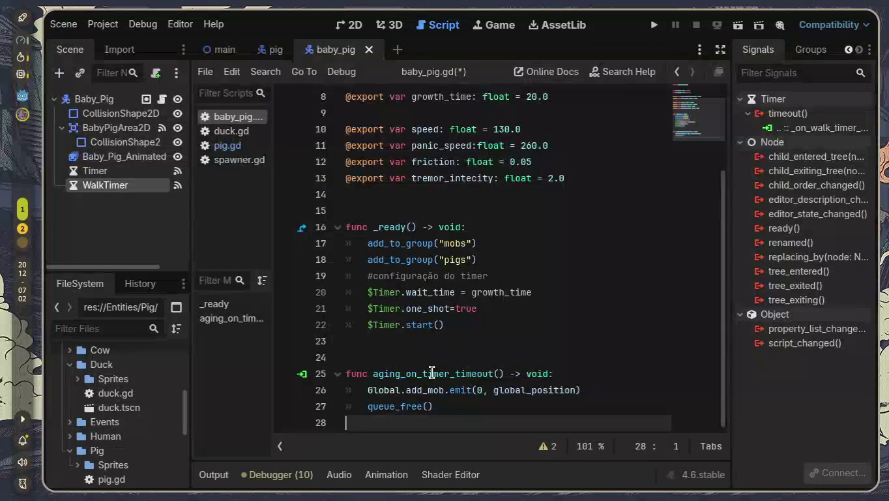
key("ctrl+a")
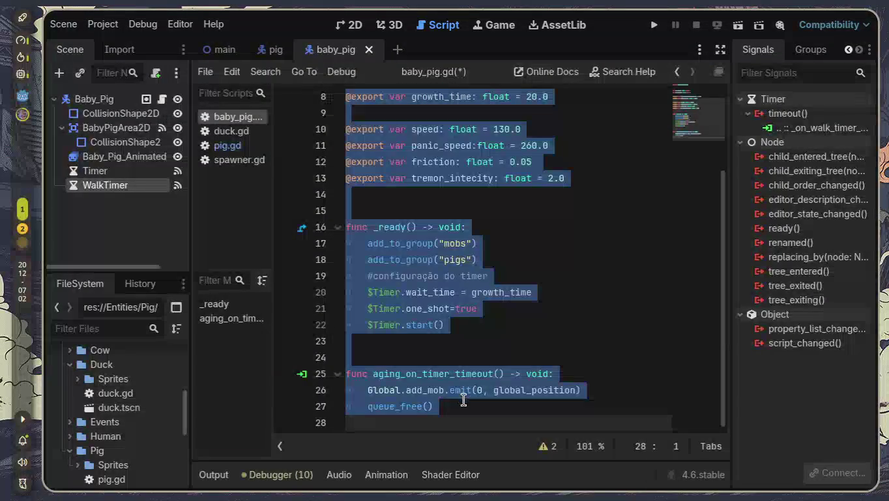
left_click(502, 347)
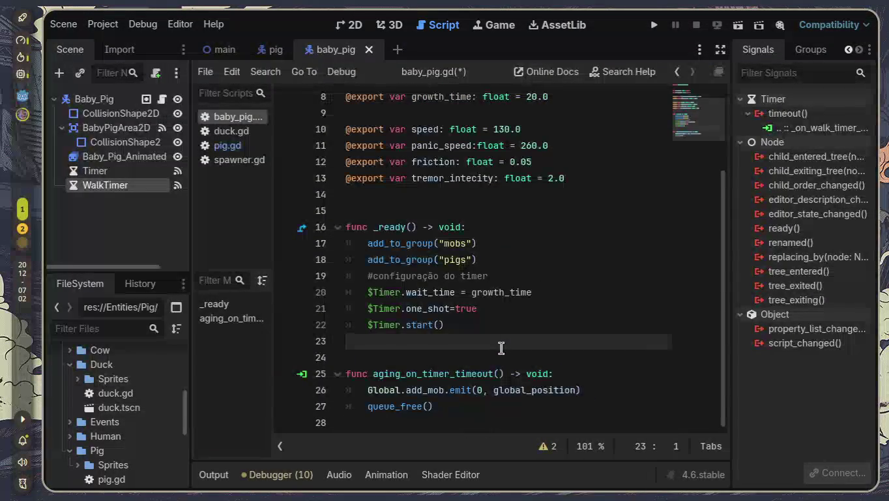